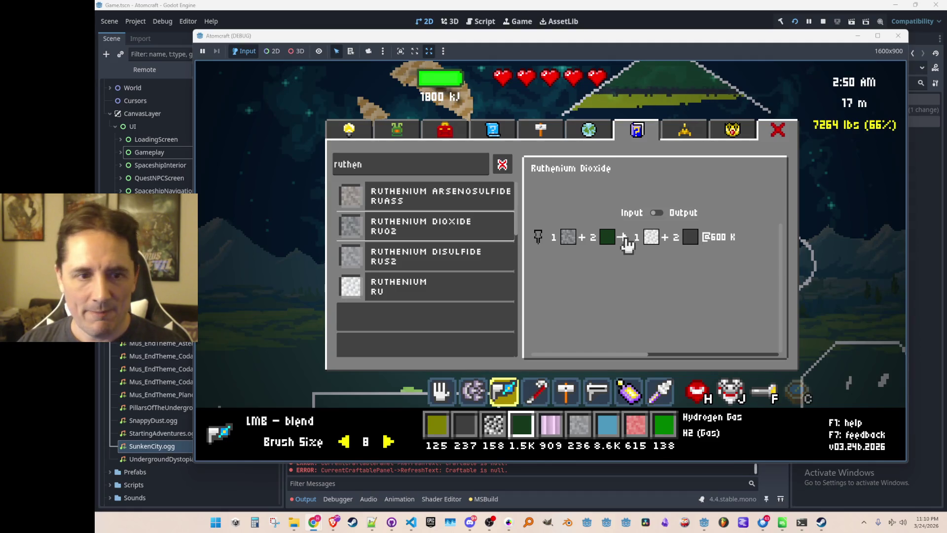
Step: Clear the material search, then search 'carbon' and view the recipes that use Carbon
mouse_move(689, 244)
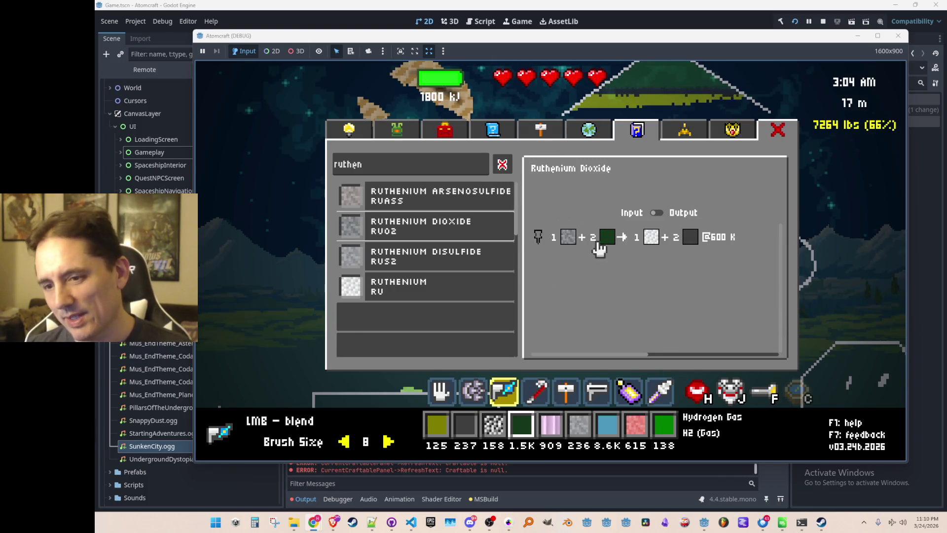
mouse_move(608, 239)
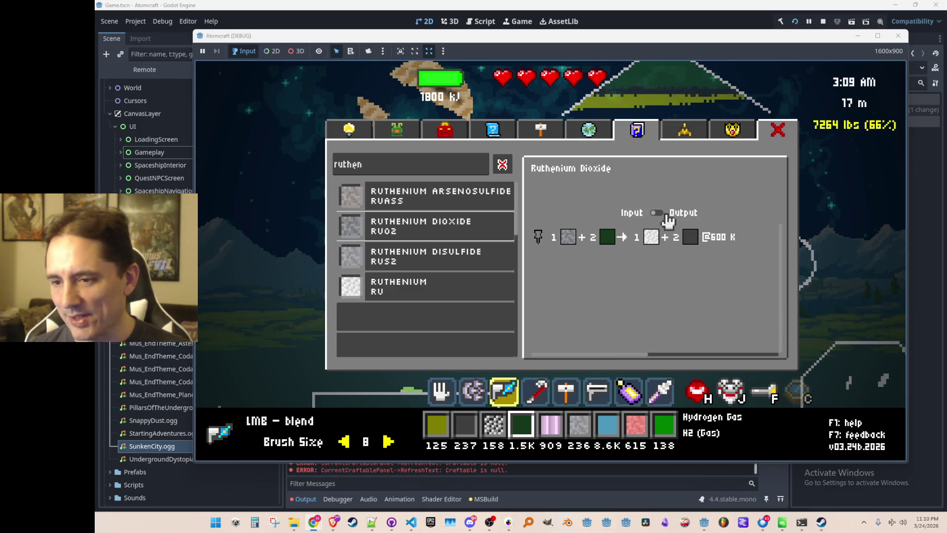
left_click(503, 165)
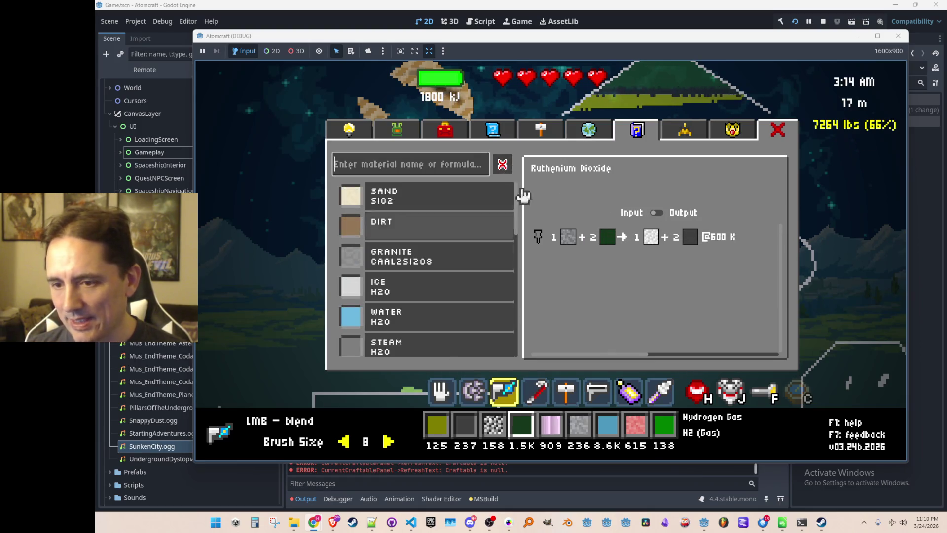
scroll(474, 283, "down", 10)
scroll(471, 311, "up", 8)
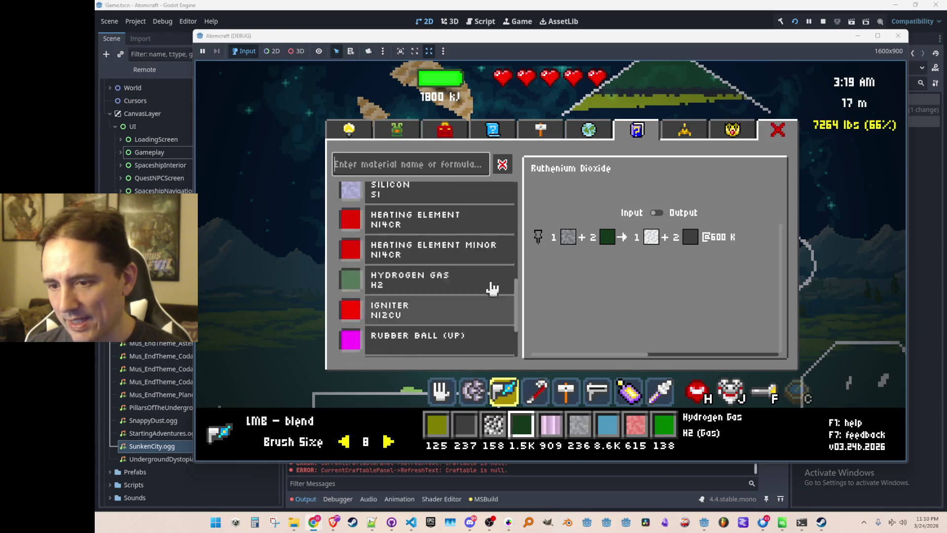
left_click(391, 167)
type("carbon")
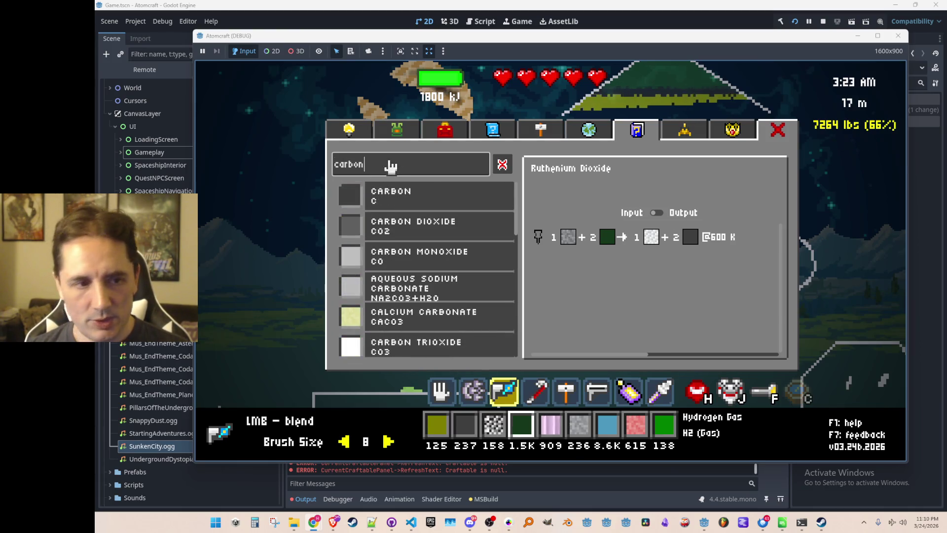
left_click(394, 195)
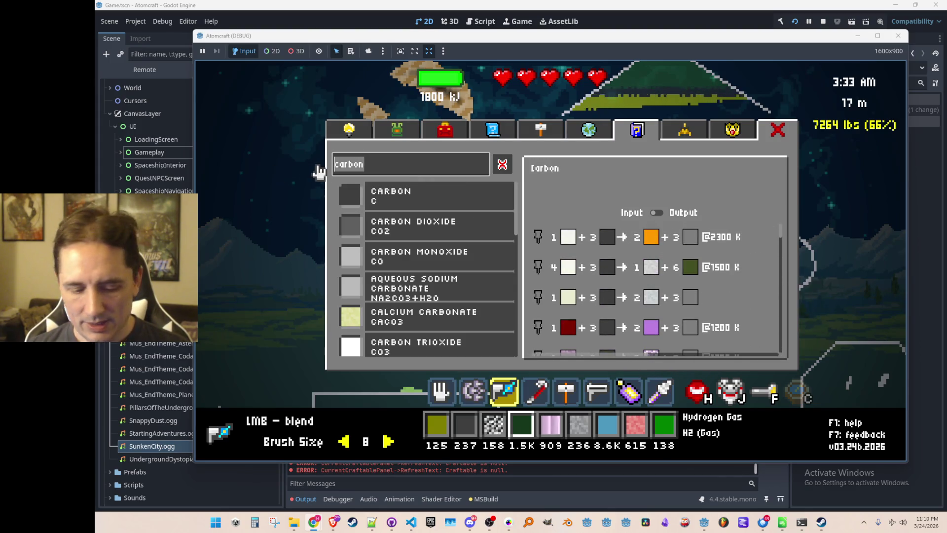
Step: Search 'ruthen', pin the Ruthenium Dioxide recipe, and close the recipe browser
type("ruthen")
left_click(432, 221)
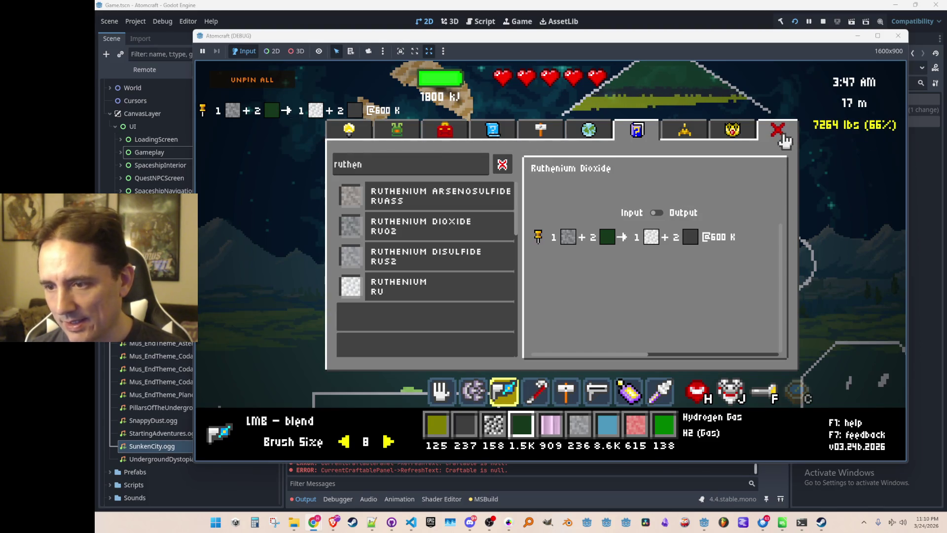
left_click(783, 136)
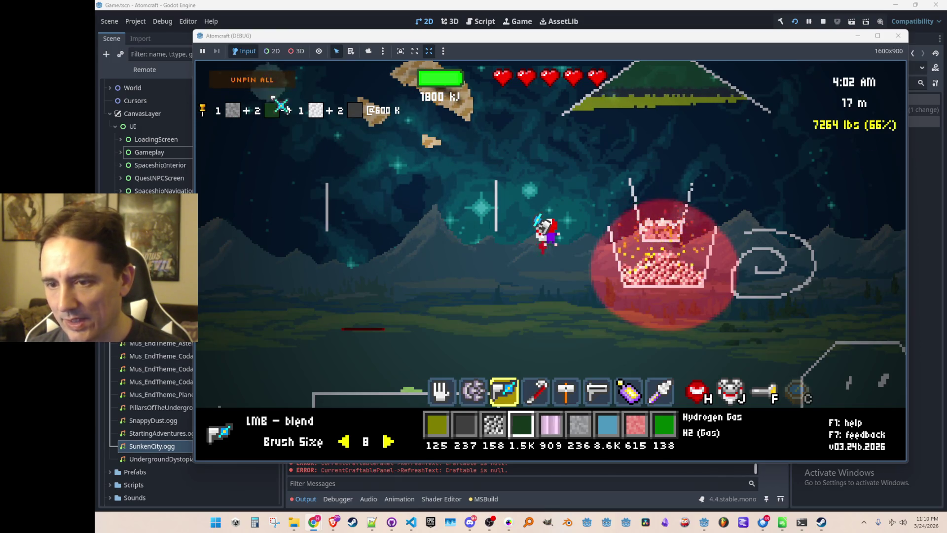
Step: Fly up to the red Ruthenium forge and gather its material into the inventory
key("a")
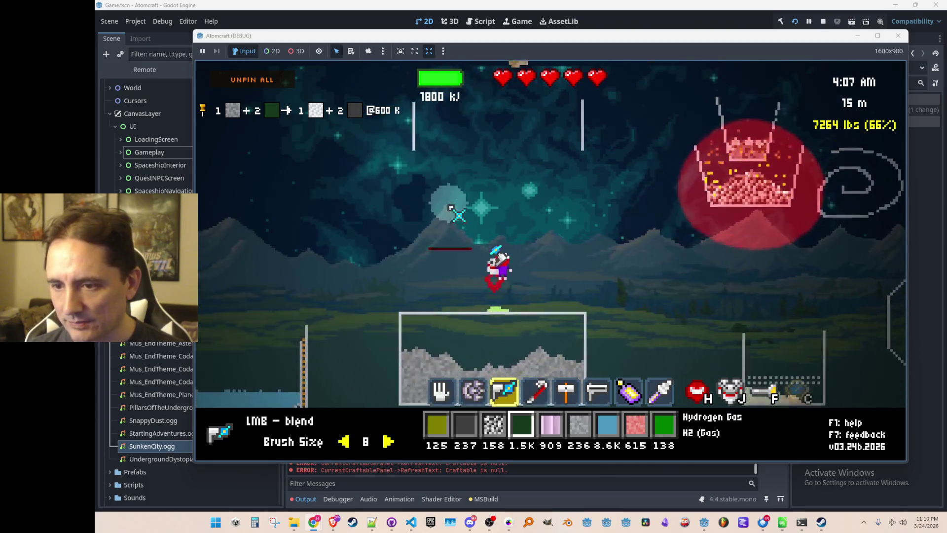
key("a")
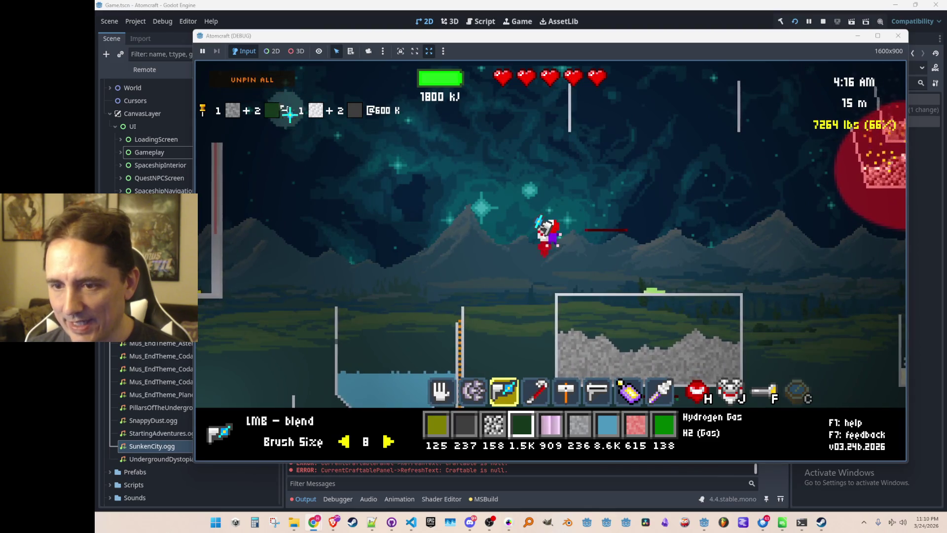
key("d")
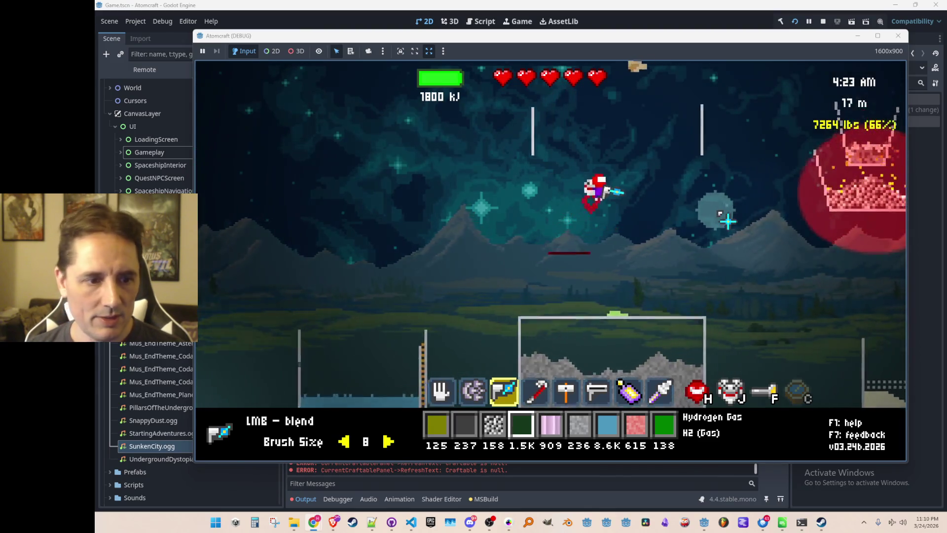
key("d")
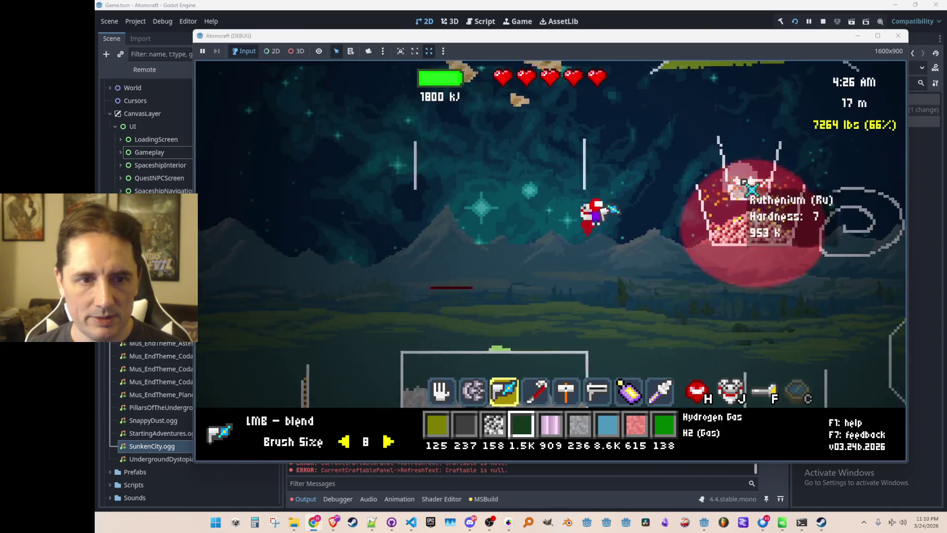
scroll(555, 215, "up", 2)
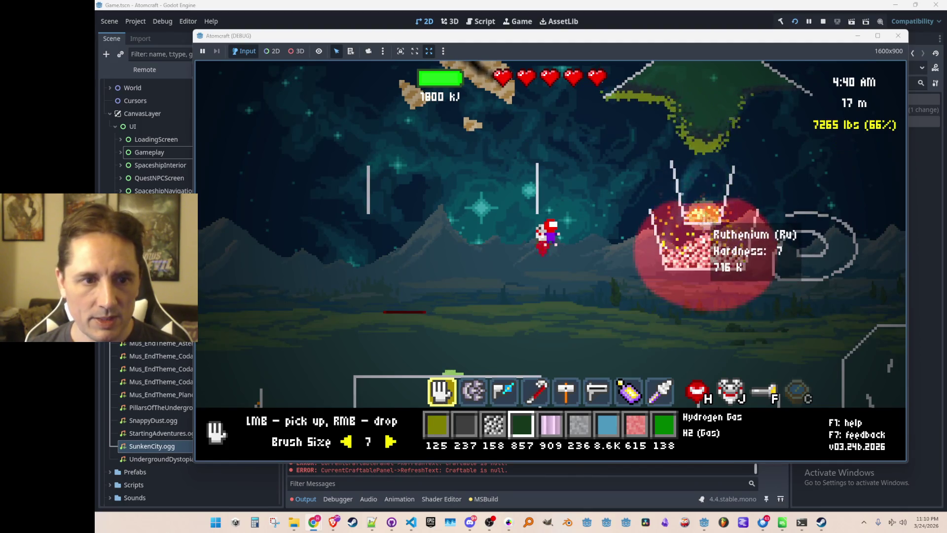
key("w")
mouse_move(706, 220)
left_mouse_down()
mouse_move(661, 176)
mouse_move(666, 148)
mouse_move(765, 164)
mouse_move(719, 127)
mouse_move(596, 184)
mouse_move(670, 281)
mouse_move(658, 274)
left_mouse_up()
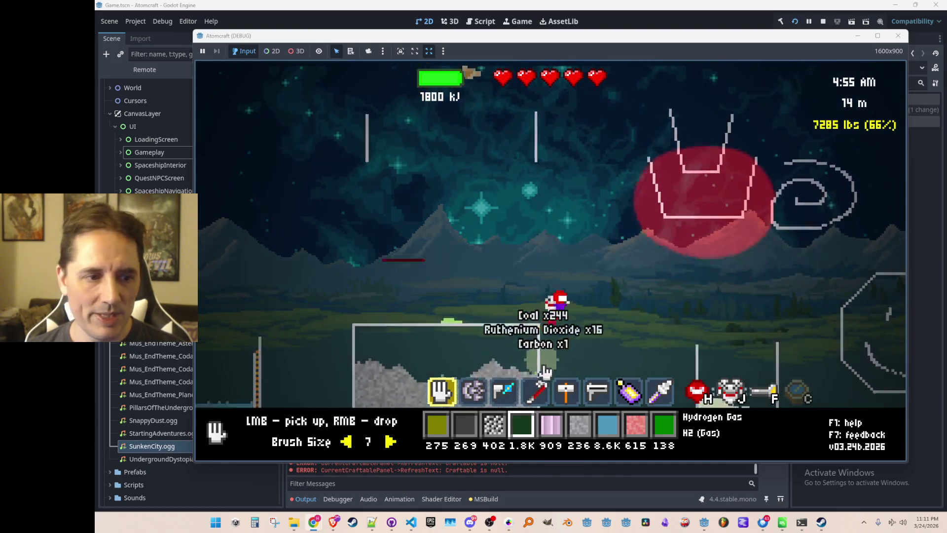
Step: Fly back beside the forge machine and reopen the browser on the saved blueprints list
key("a")
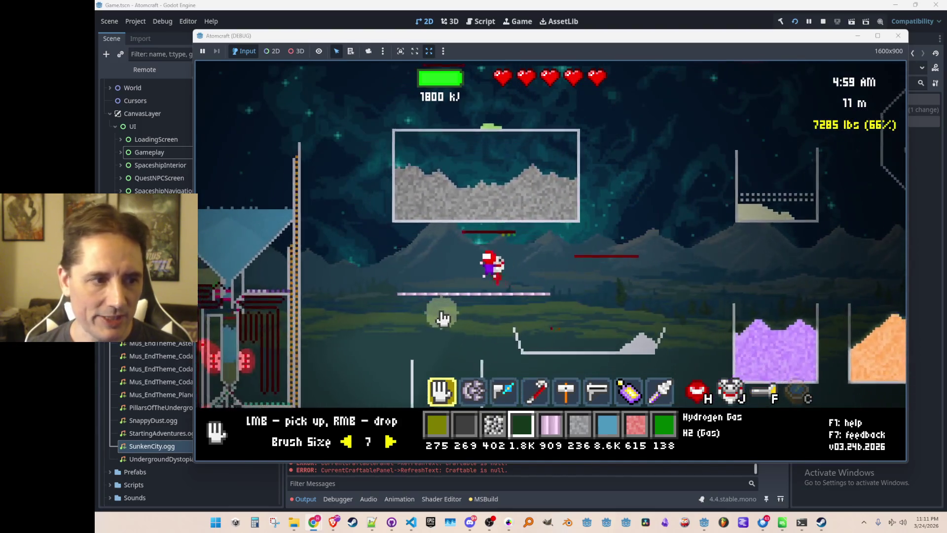
key("a")
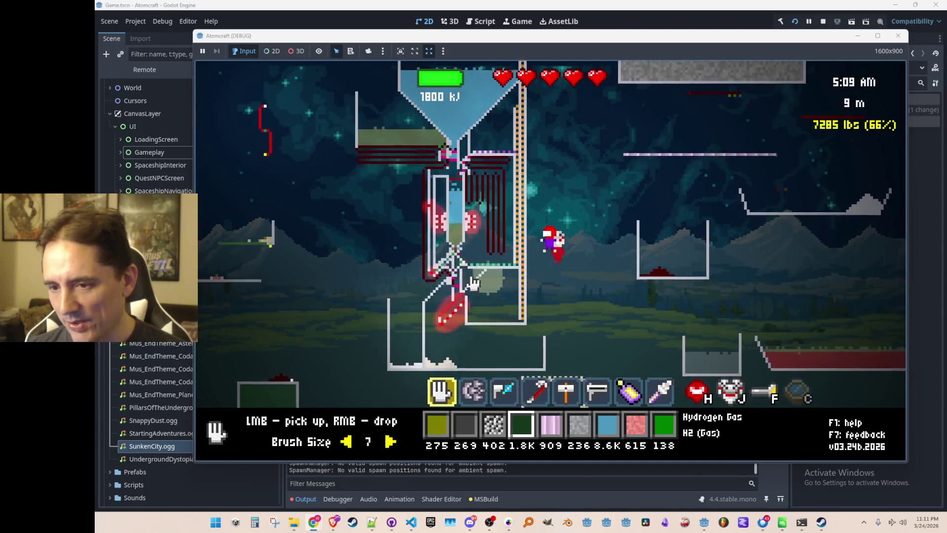
key("w")
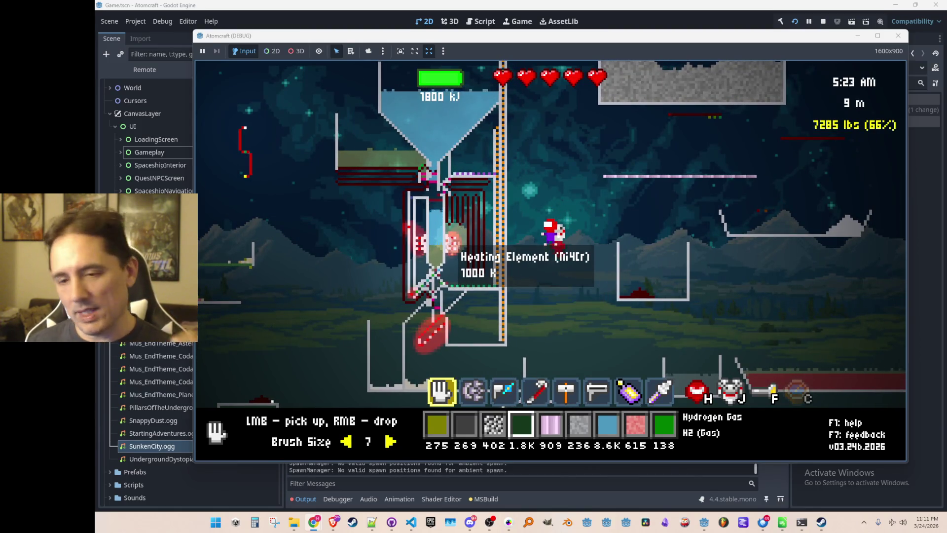
key("Tab")
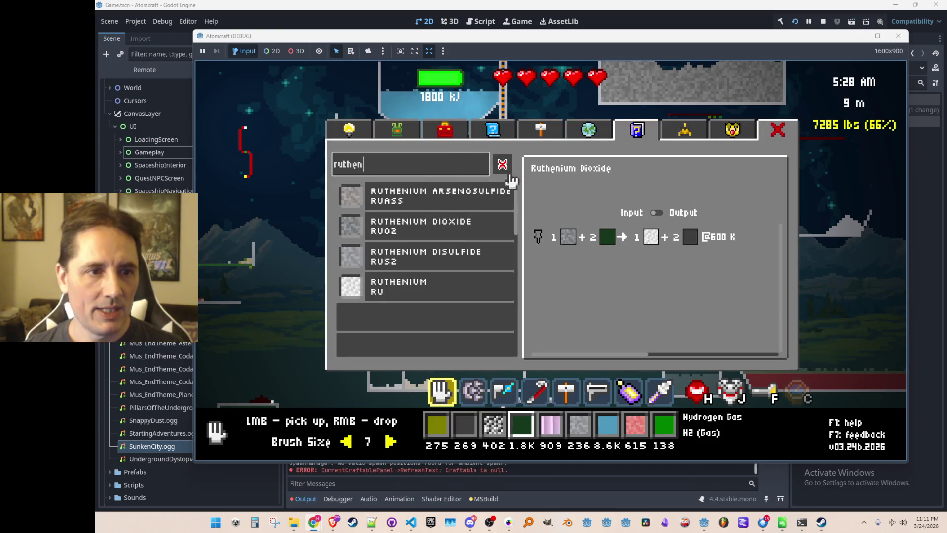
left_click(503, 134)
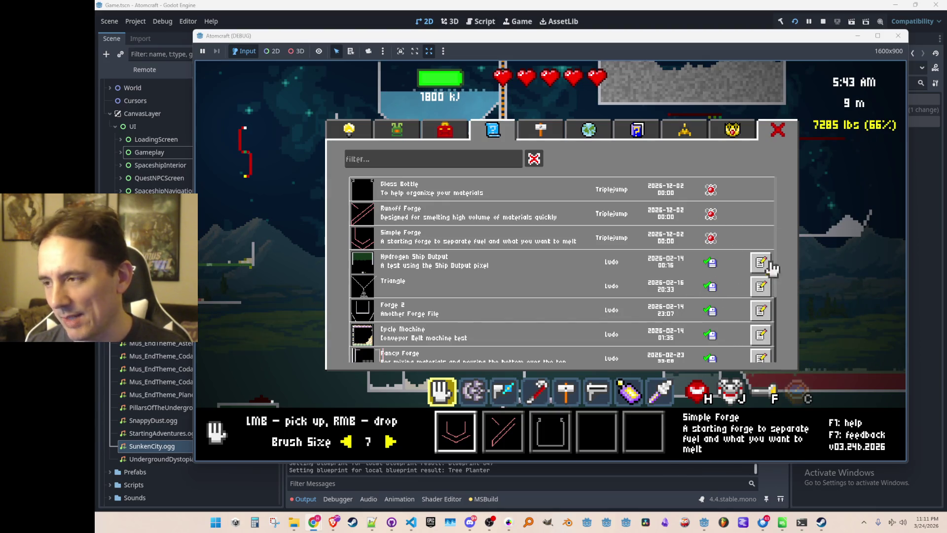
Step: Browse the blueprints, assign Fancy Forge to the fourth slot, and close the browser
scroll(727, 284, "down", 4)
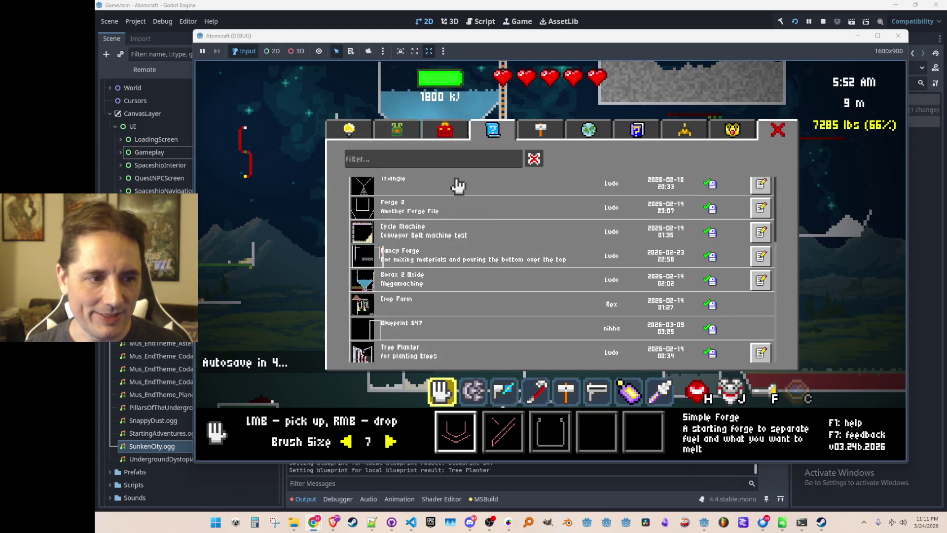
scroll(715, 275, "up", 4)
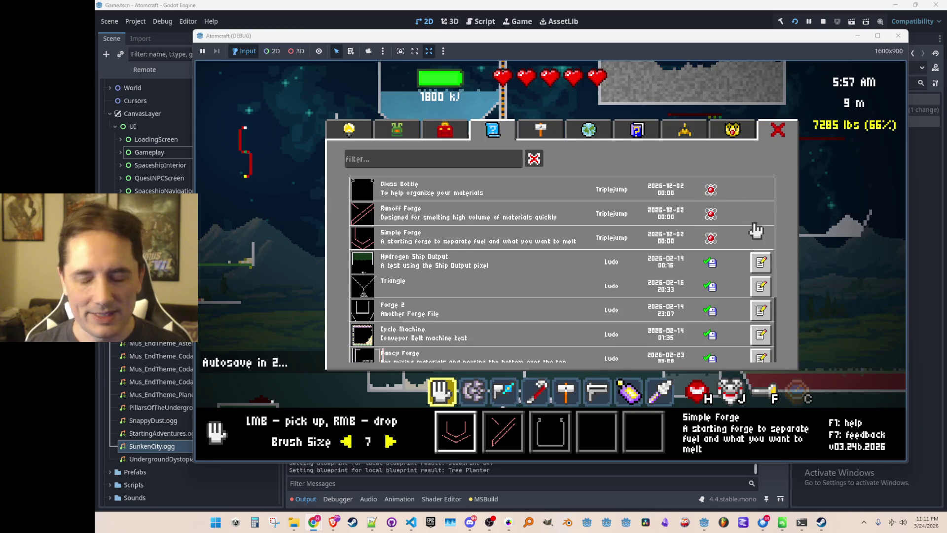
scroll(734, 232, "down", 4)
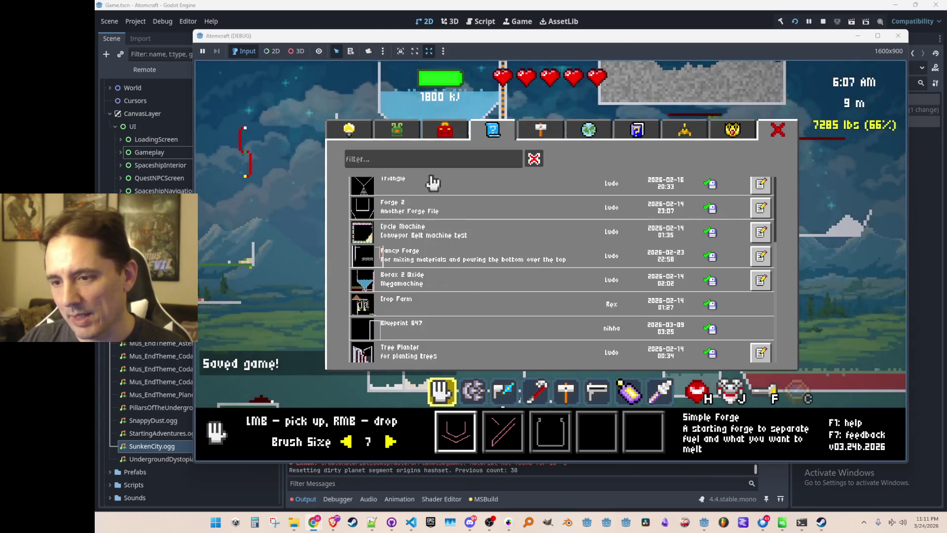
scroll(513, 279, "up", 4)
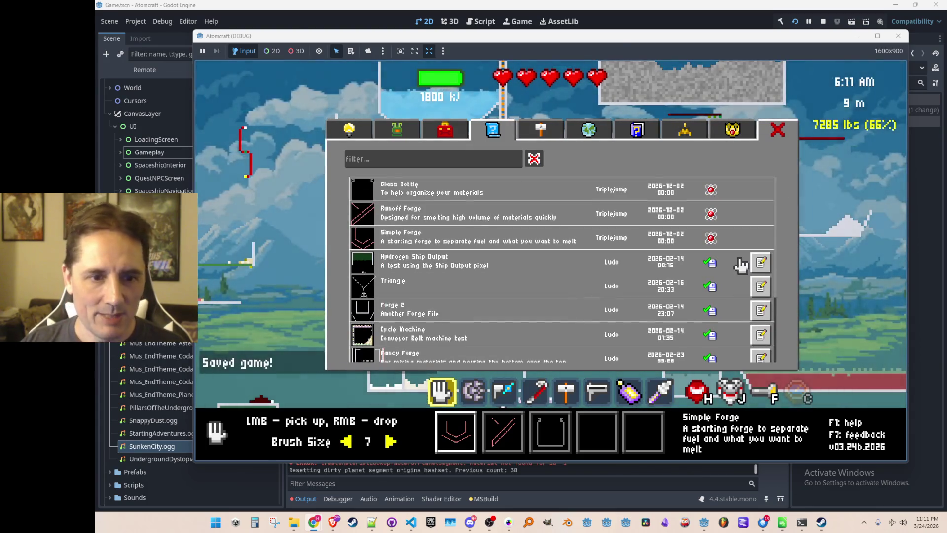
scroll(741, 267, "down", 4)
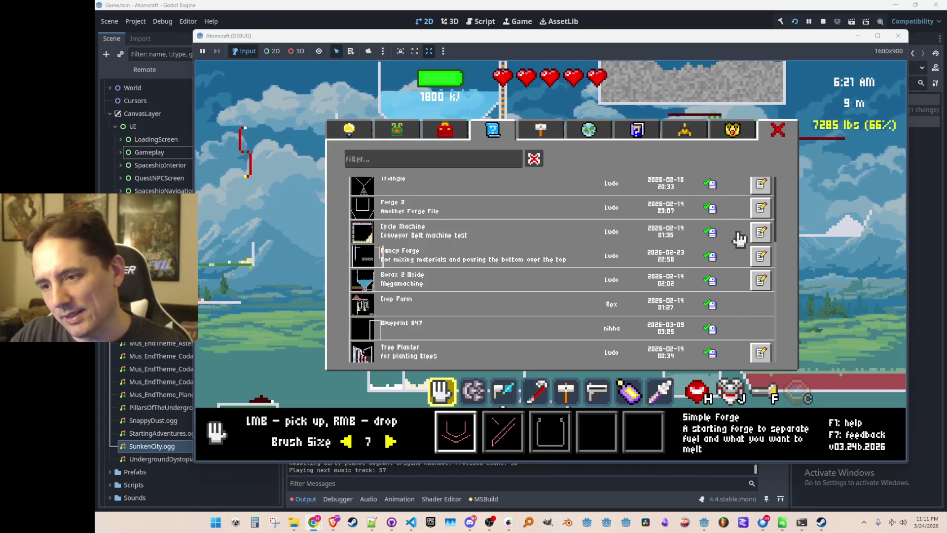
scroll(462, 256, "up", 4)
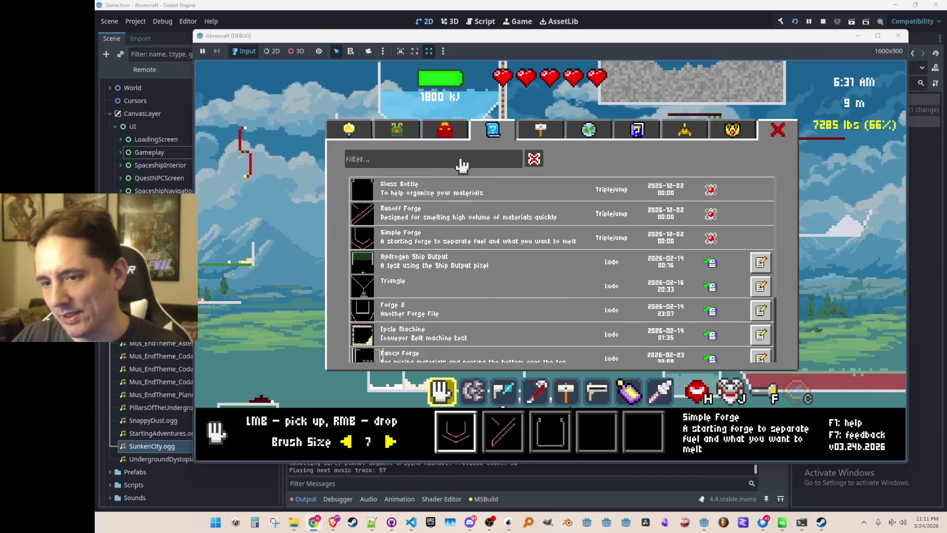
scroll(693, 292, "down", 4)
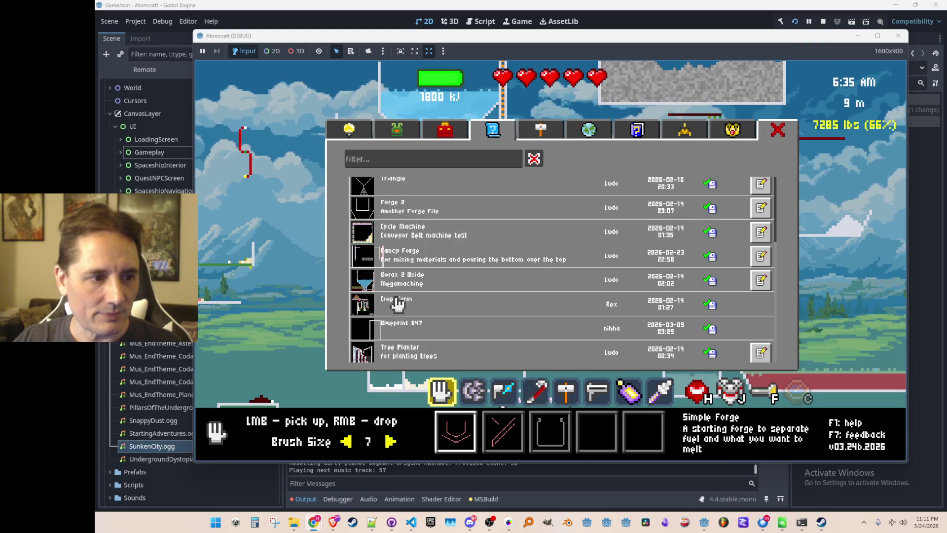
left_click(598, 437)
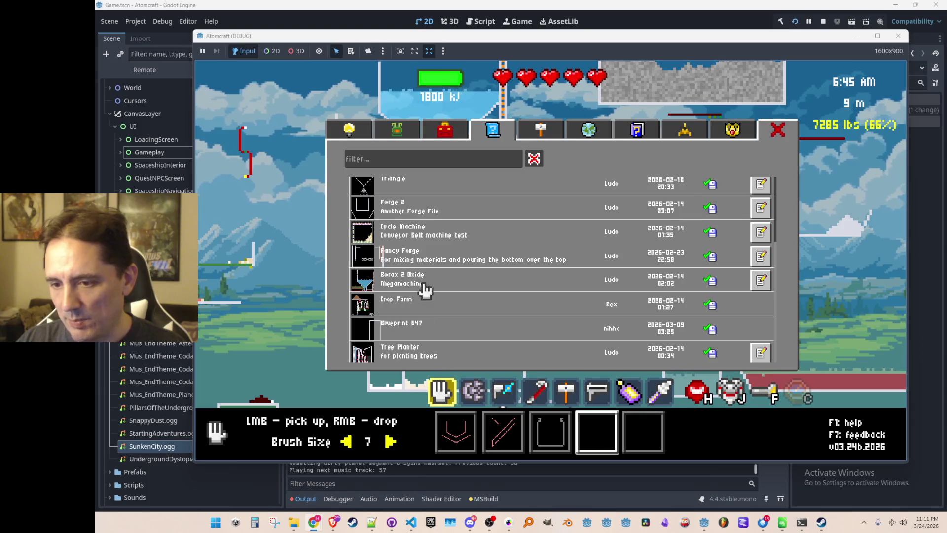
left_click(377, 265)
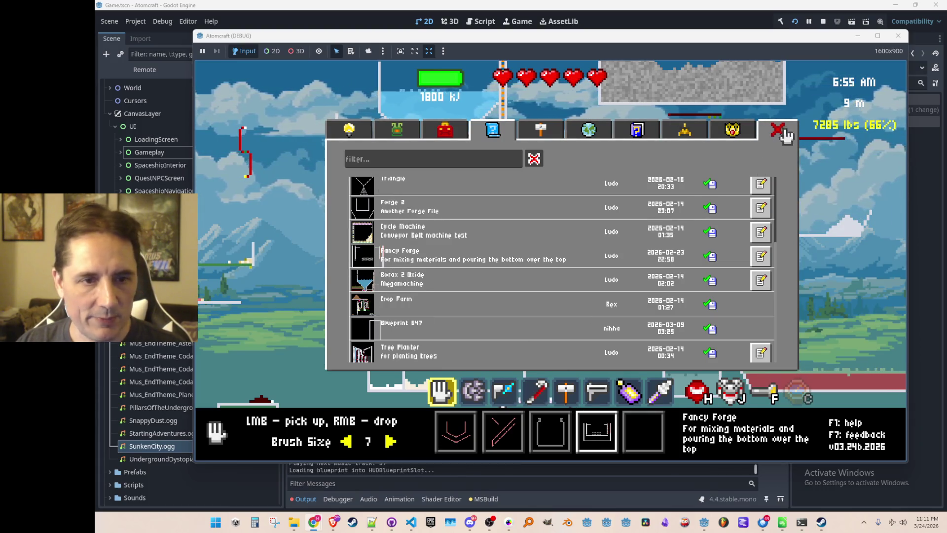
left_click(783, 135)
Step: Equip the Blueprint tool from the toolbox into hotbar slot 3
scroll(571, 206, "down", 2)
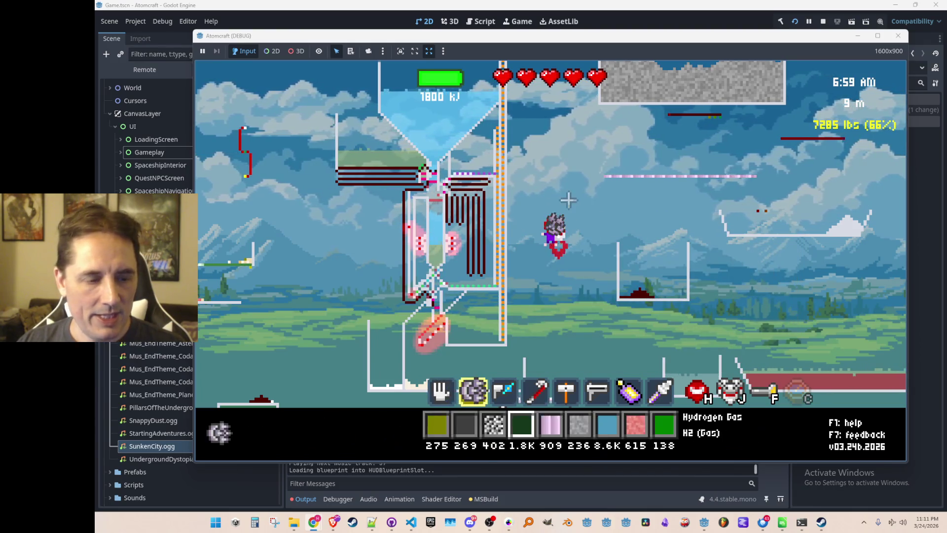
key("b")
left_click(439, 133)
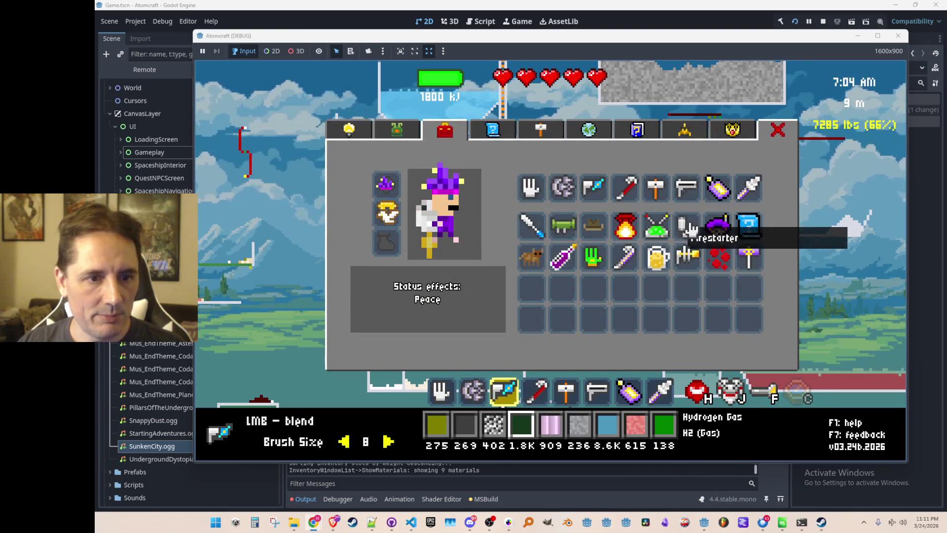
left_click(597, 190)
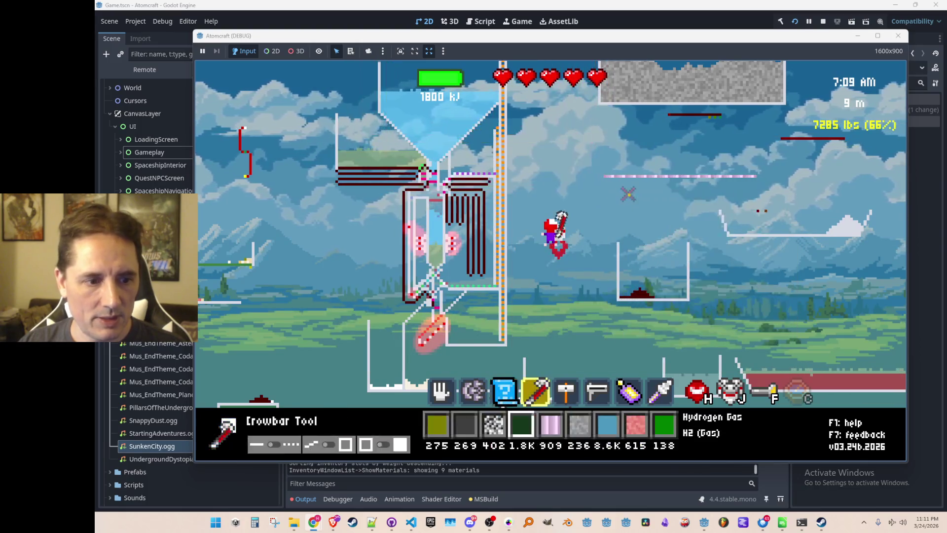
Step: Fly the character up and then right to find open space
key("w")
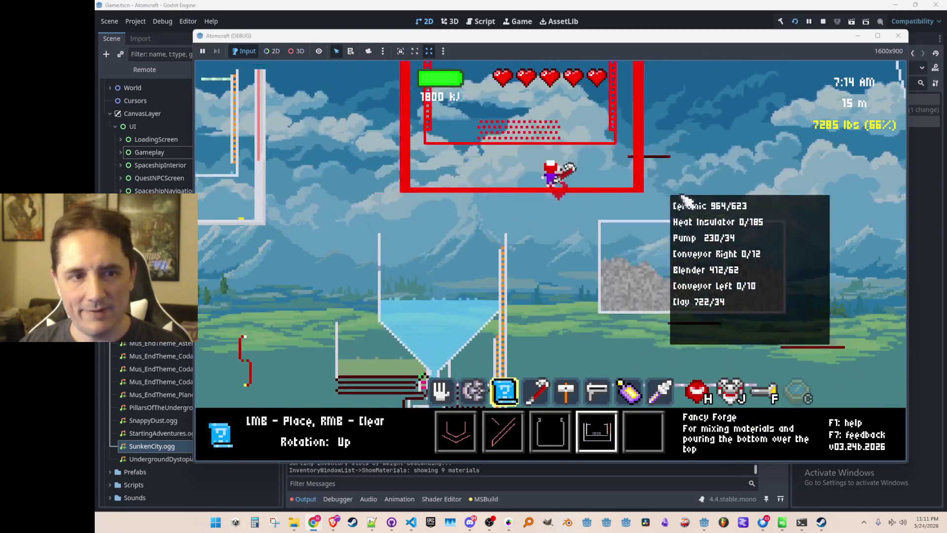
key("d")
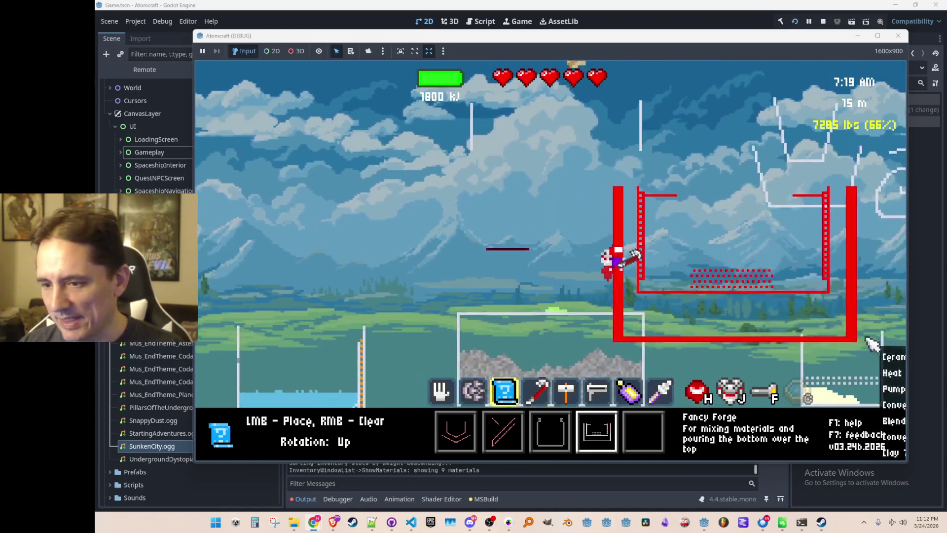
key("d")
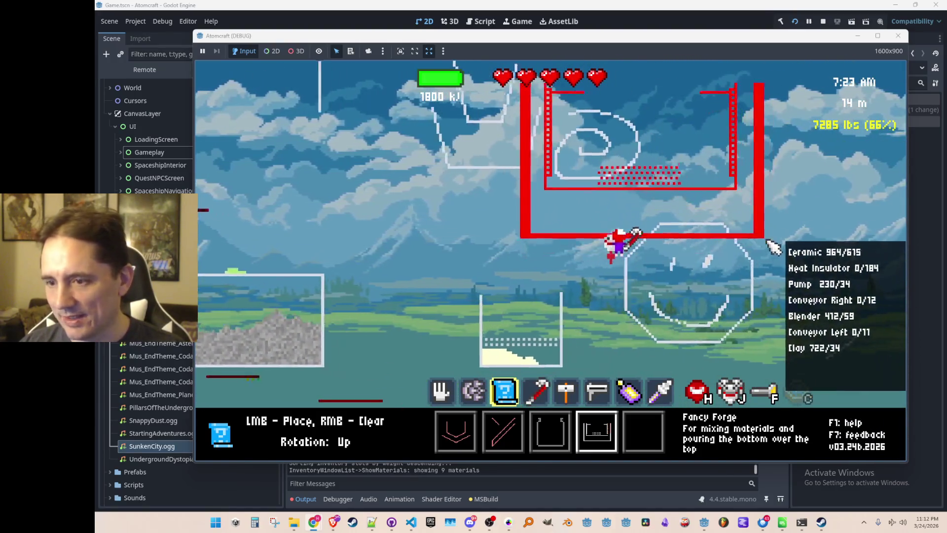
key("d")
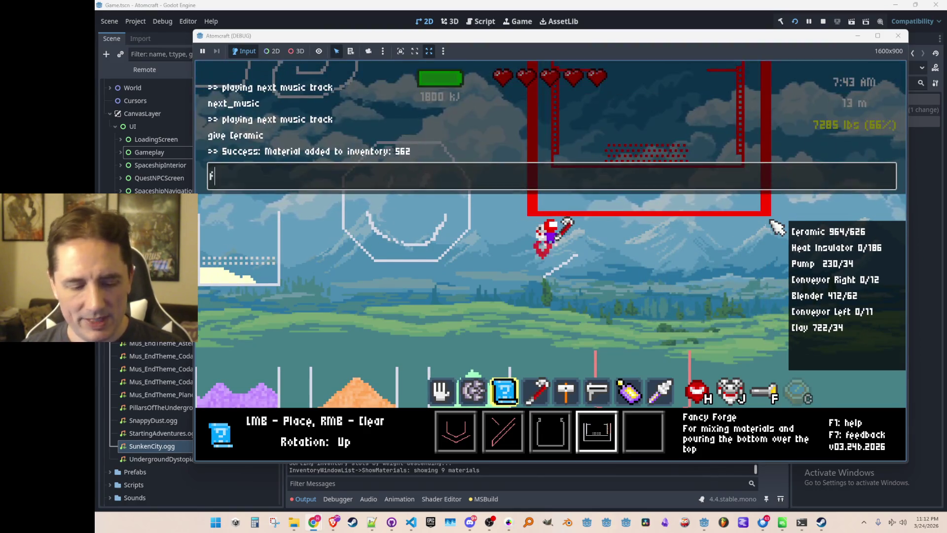
Step: Enter 'free' in the debug console to enable free mode, then switch away from the game
type("ree")
key("Return")
key("Escape")
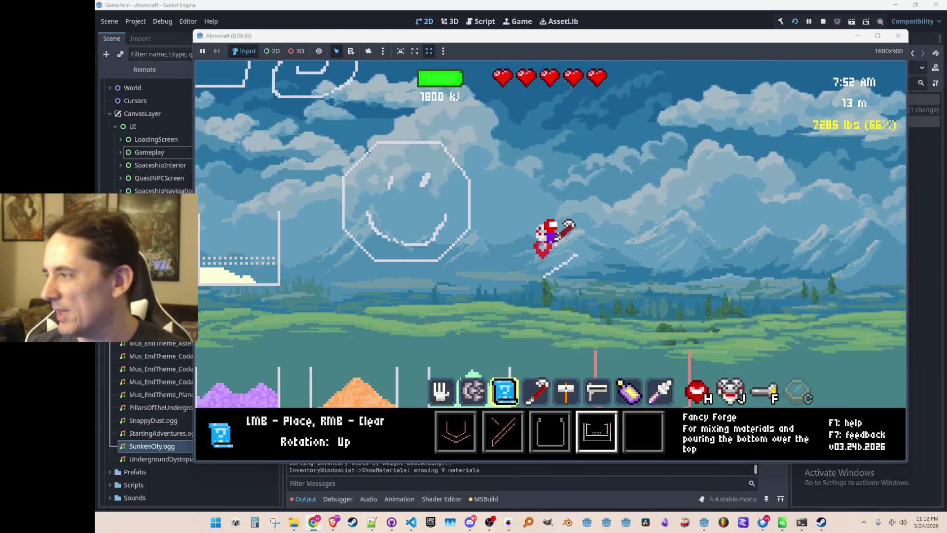
key("alt+Tab")
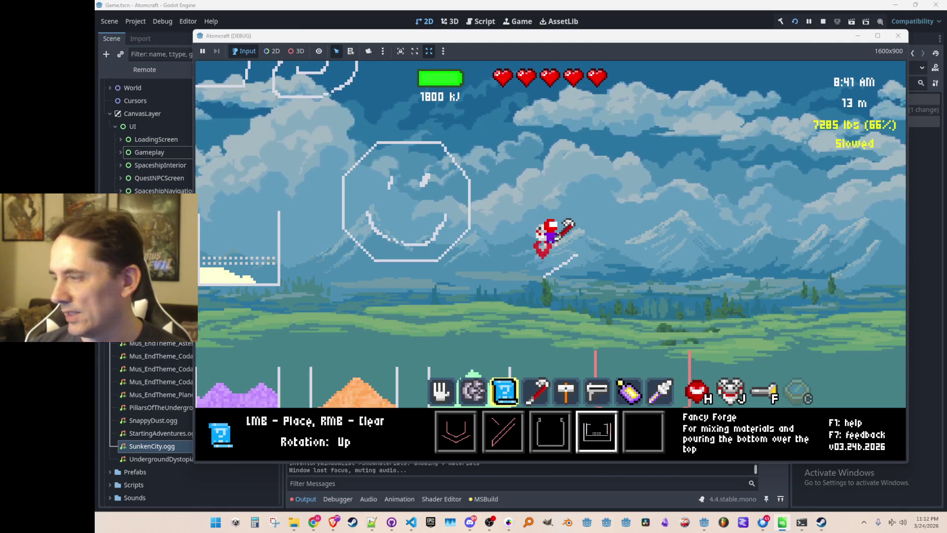
Step: Select the Simple Forge blueprint and place it in the sky to the right
key("5")
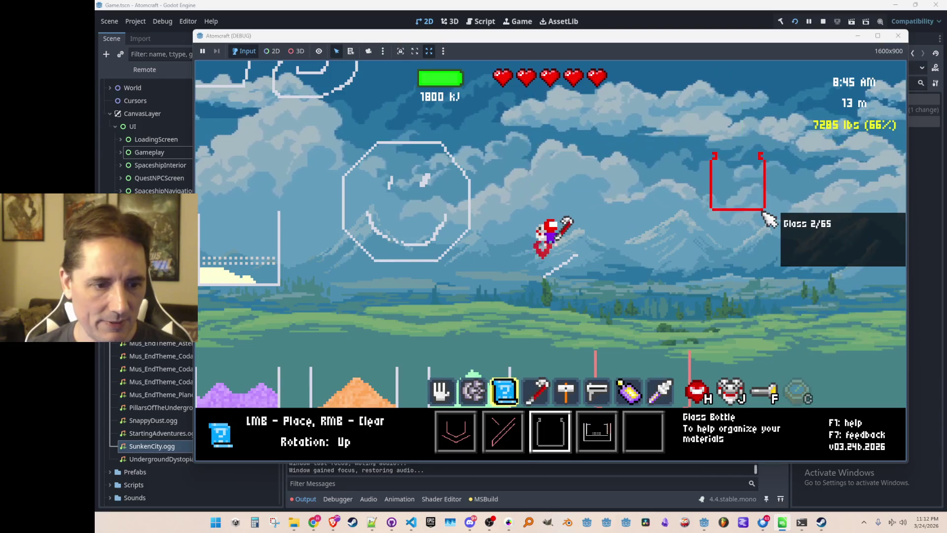
key("1")
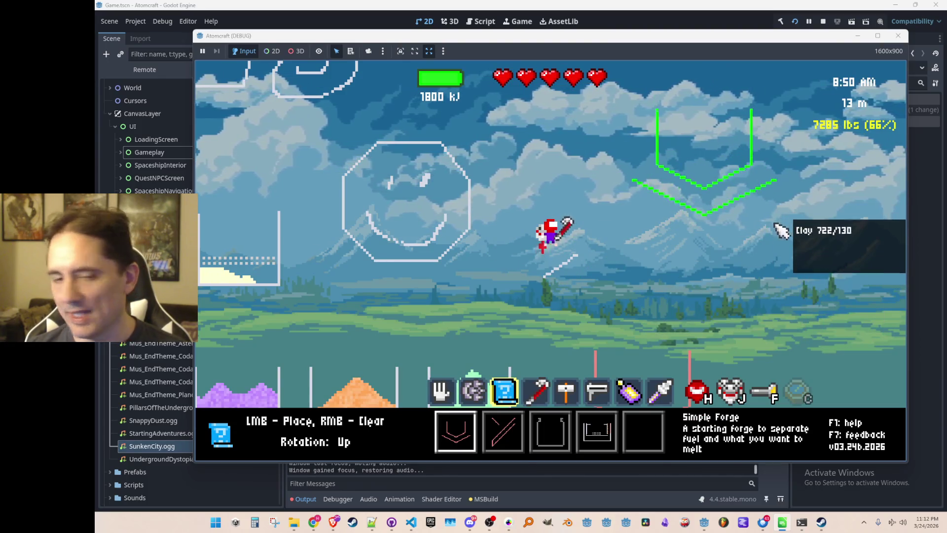
left_click(780, 252)
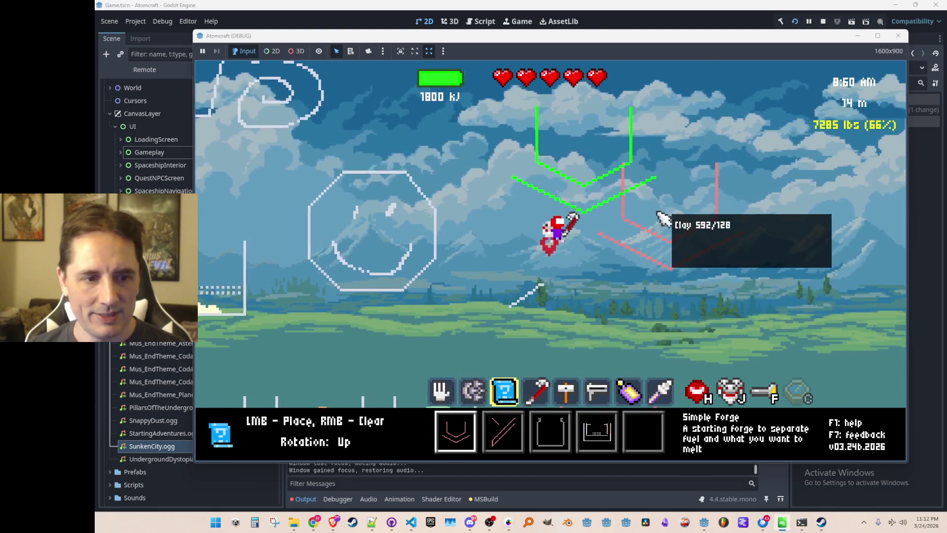
scroll(690, 217, "up", 2)
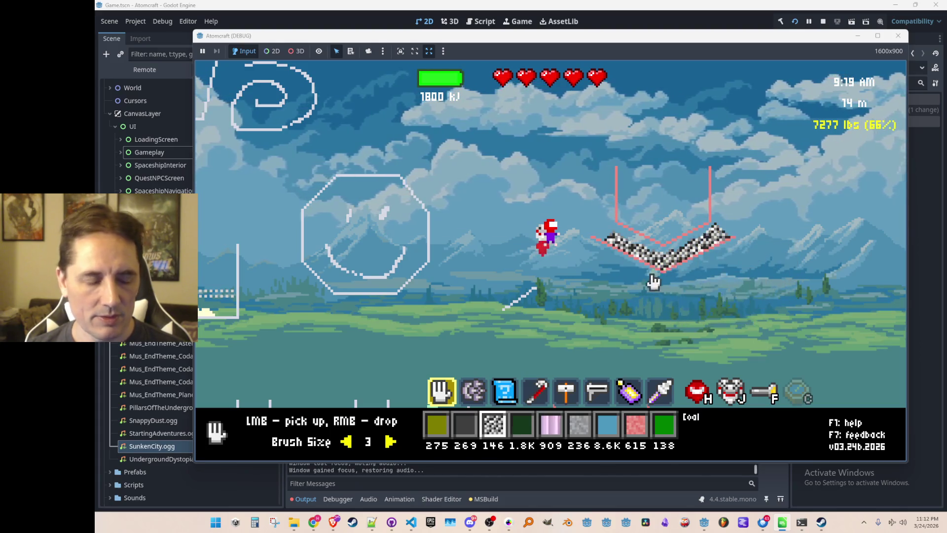
Step: Fly around the new forge, cycling tools, and finish holding the hand tool for materials
key("a")
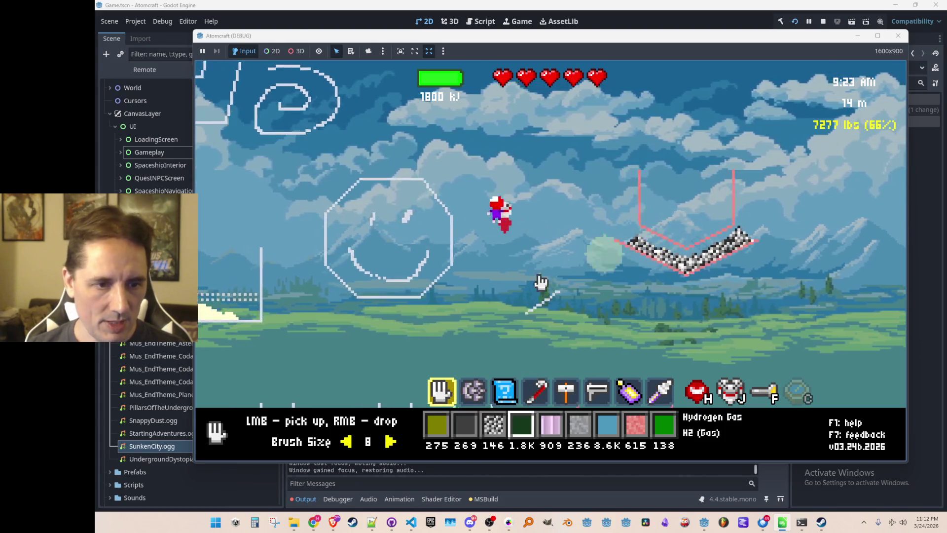
scroll(666, 252, "down", 1)
key("d")
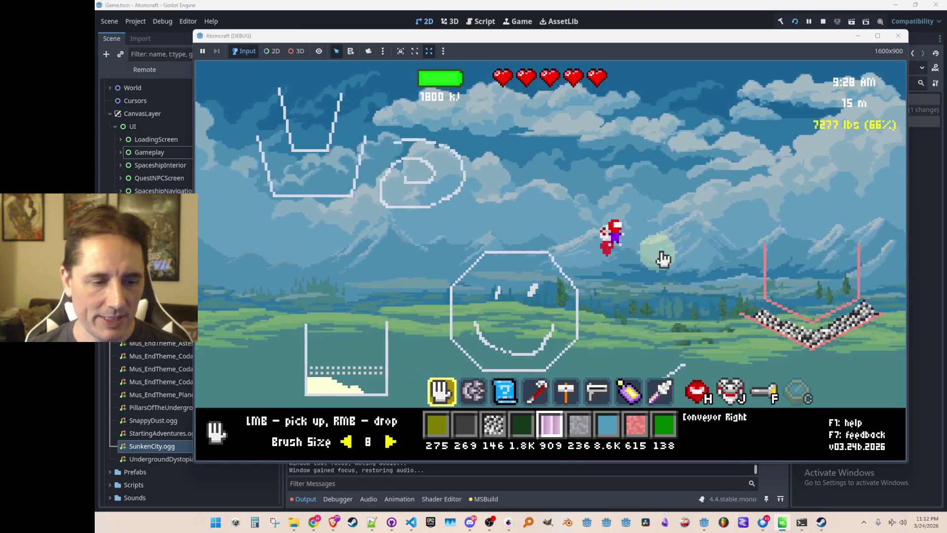
key("3")
key("5")
key("a")
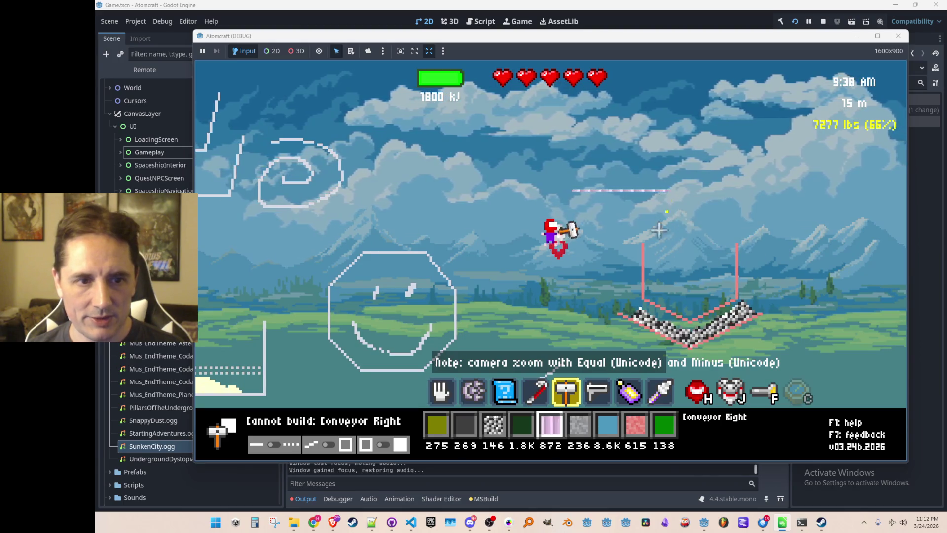
key("3")
key("1")
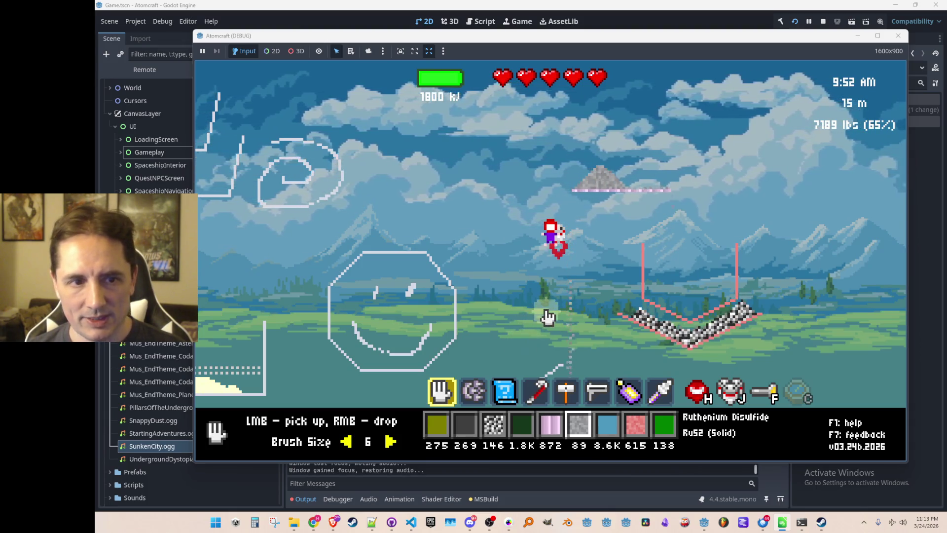
key("d")
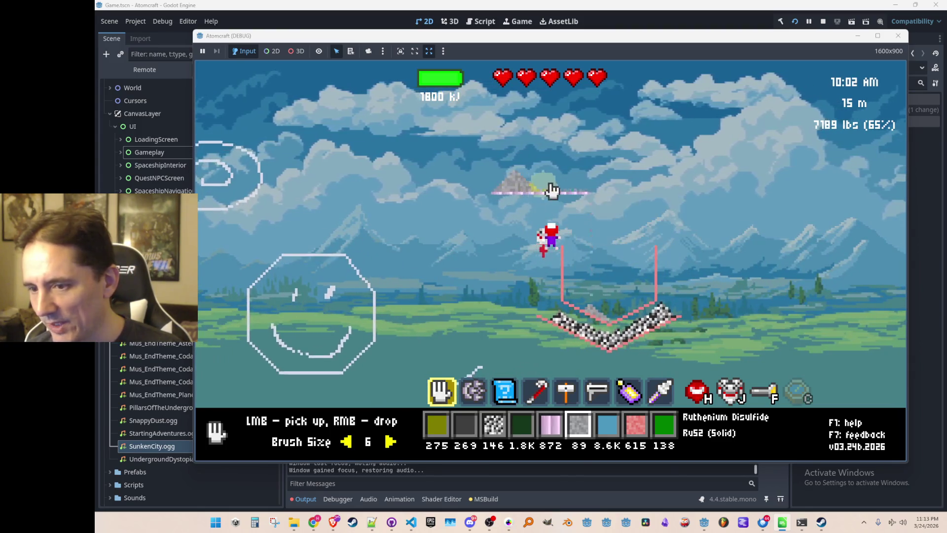
key("a")
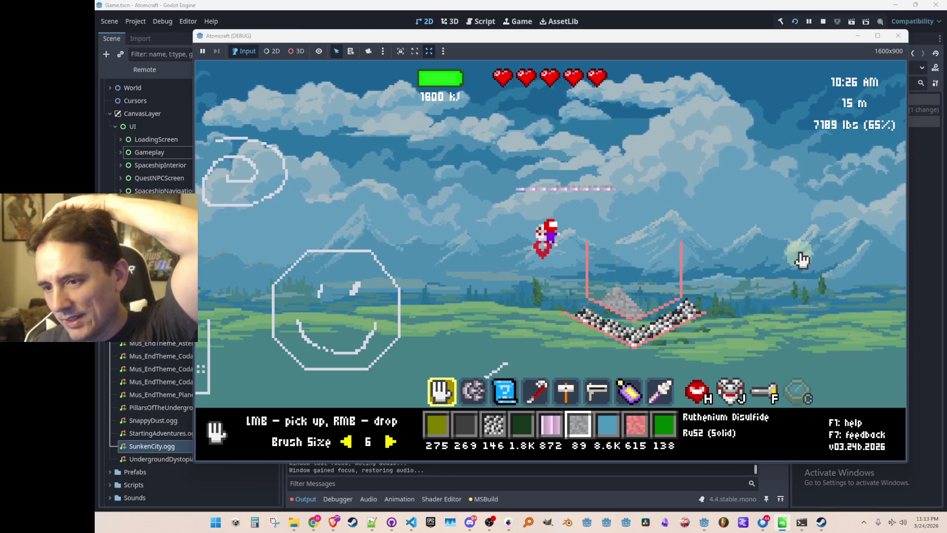
Step: Fly left and down toward the water machine
key("a")
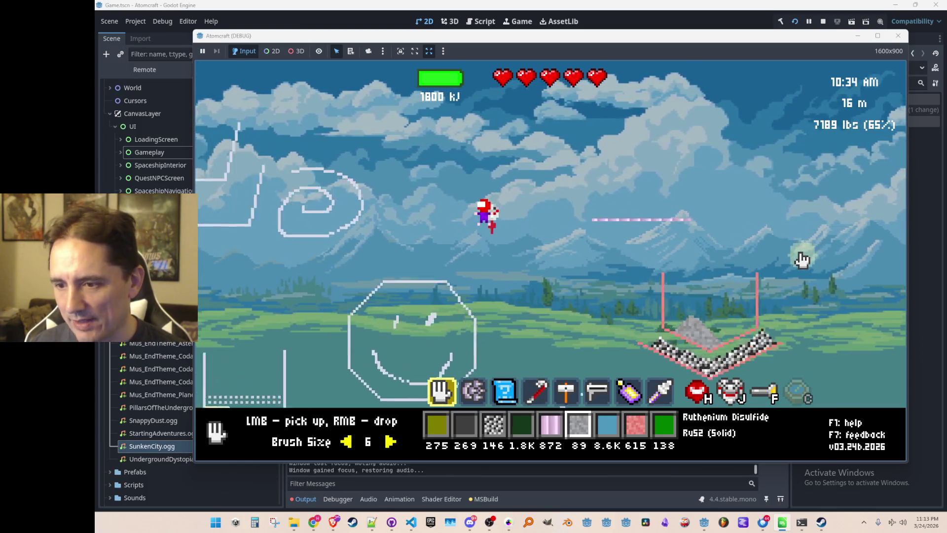
key("a")
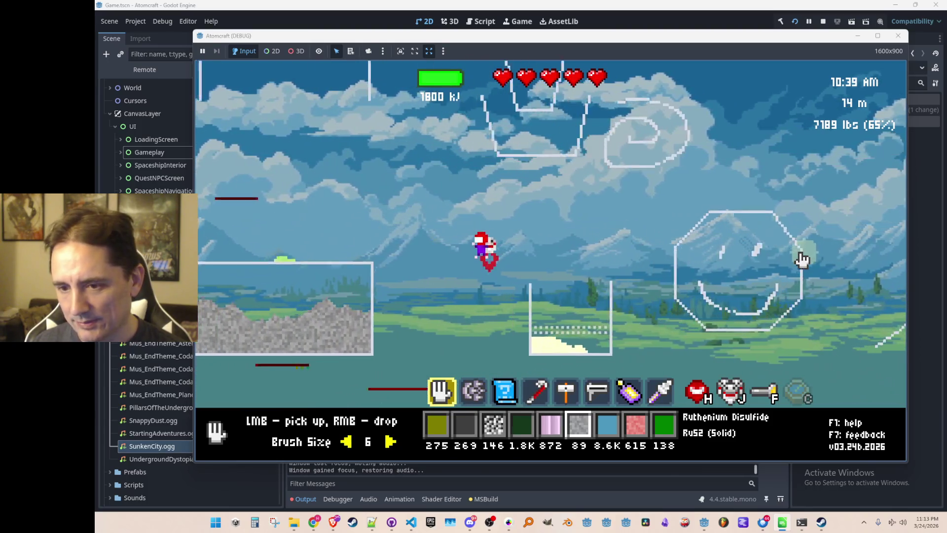
key("a")
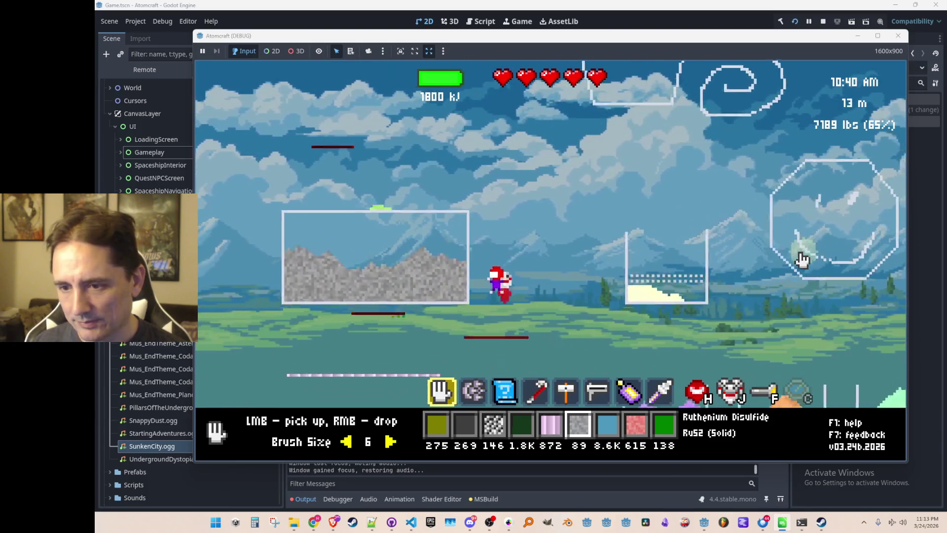
key("a")
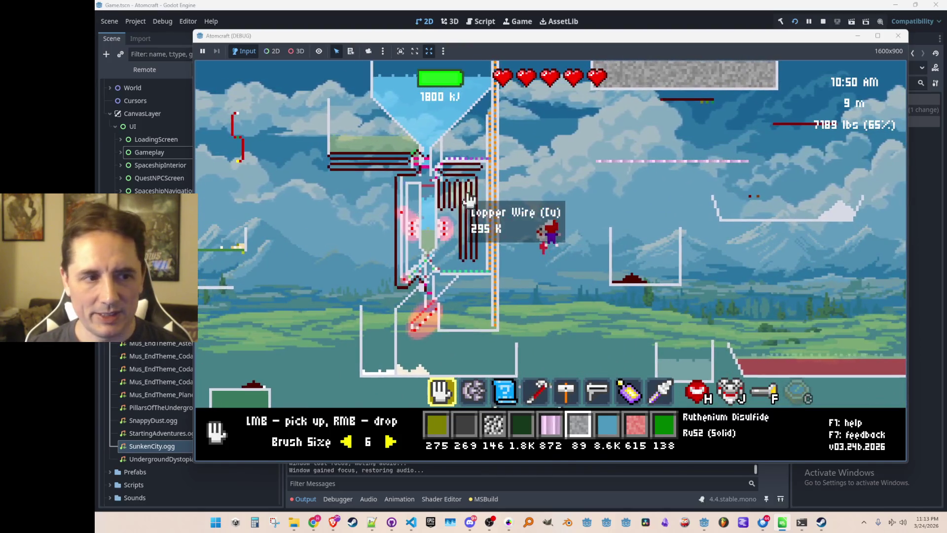
key("a")
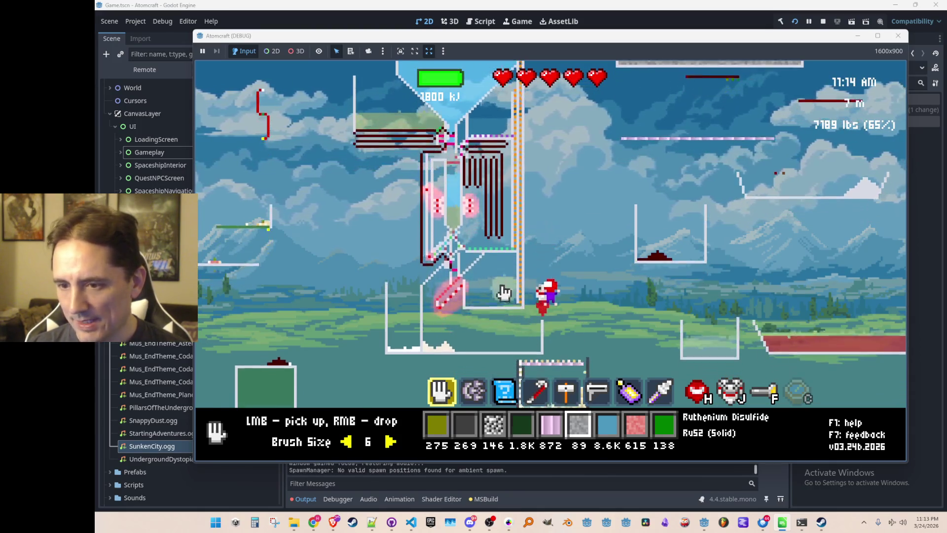
Step: Fly up from the spaceship, climbing past the purple, orange and green containers
key("w")
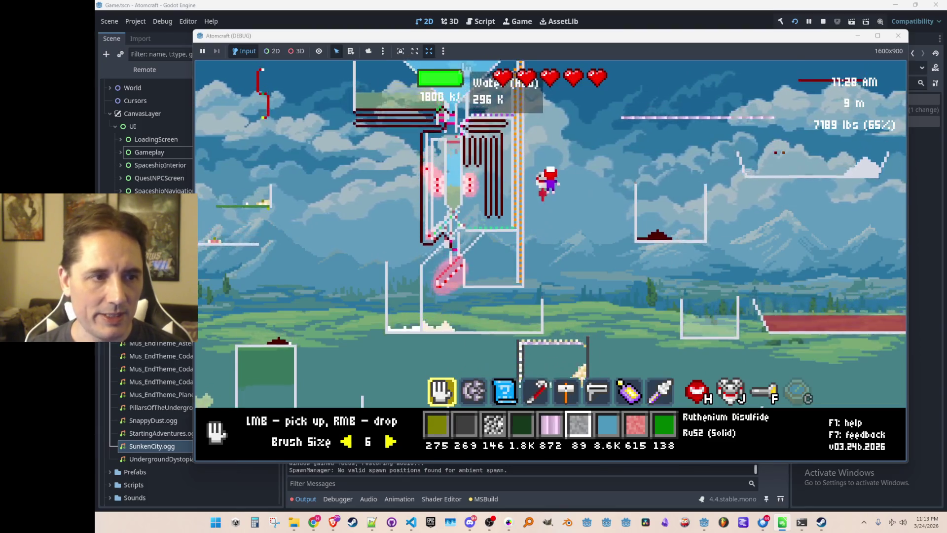
key("w")
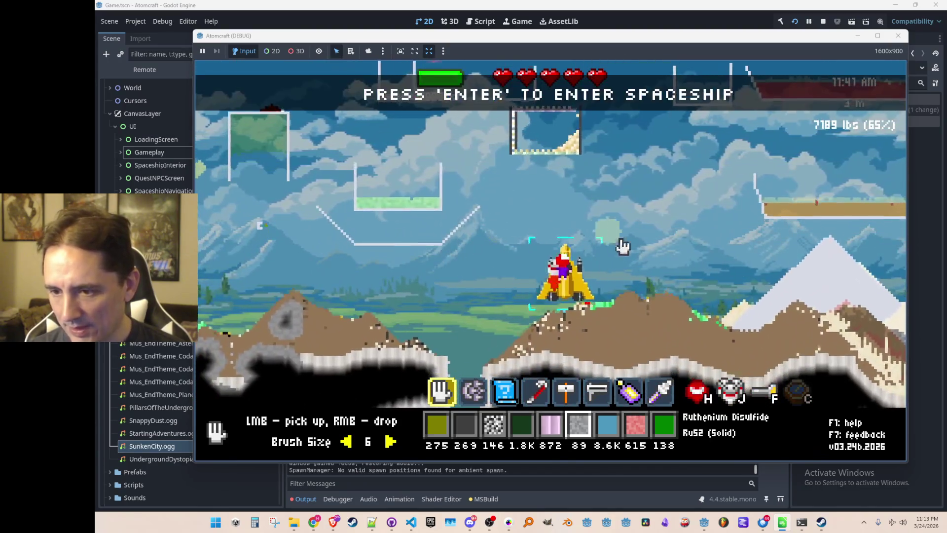
key("w")
key("d")
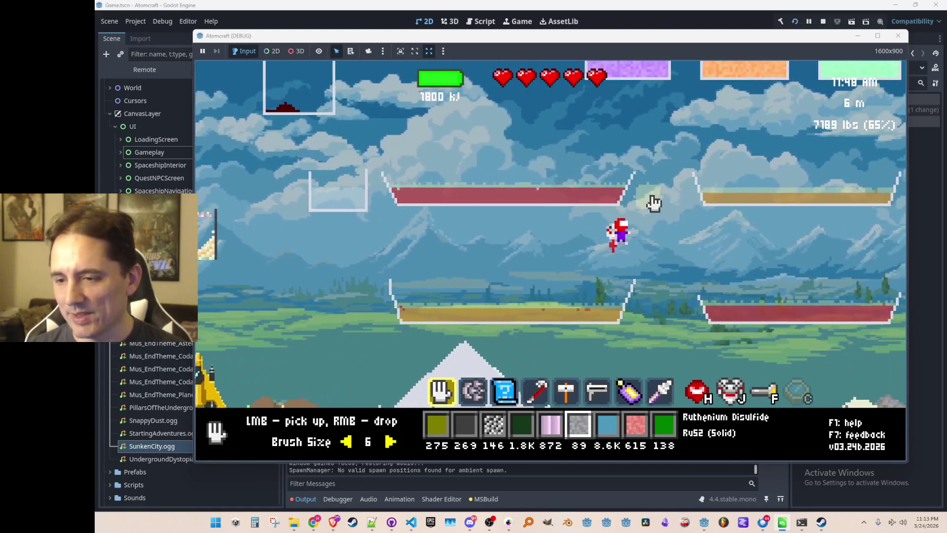
key("a")
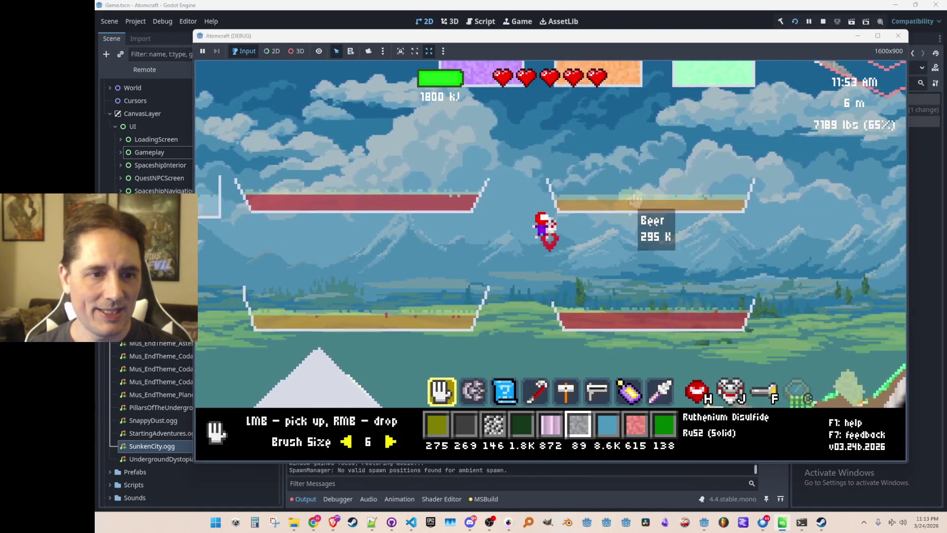
key("w")
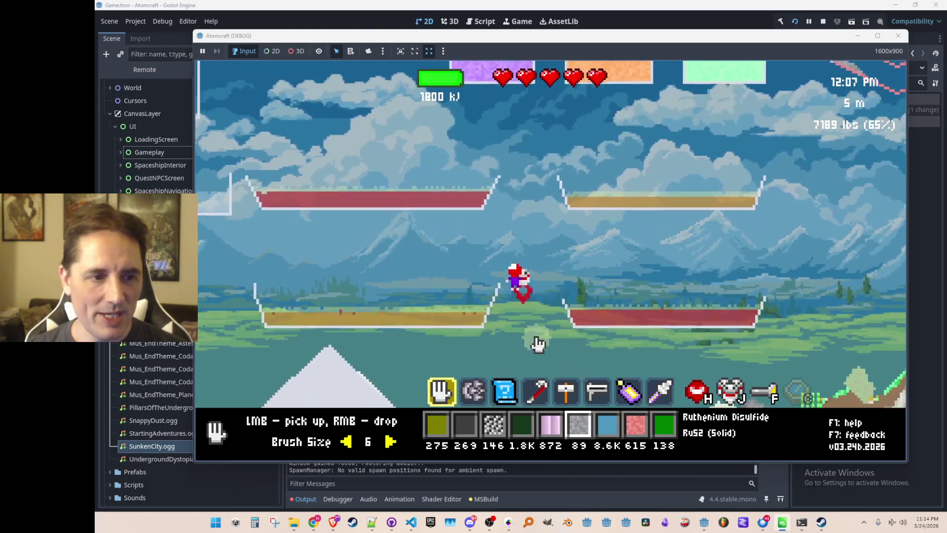
key("a")
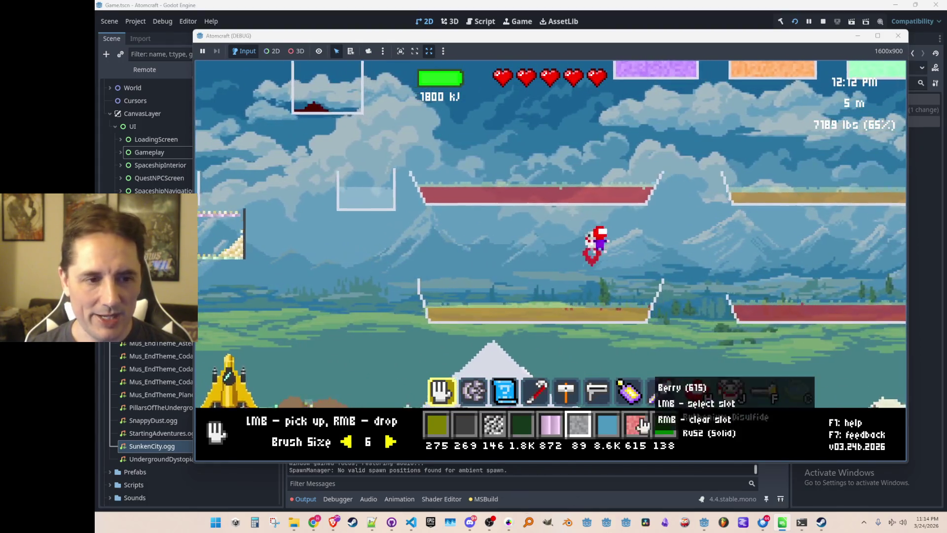
key("w")
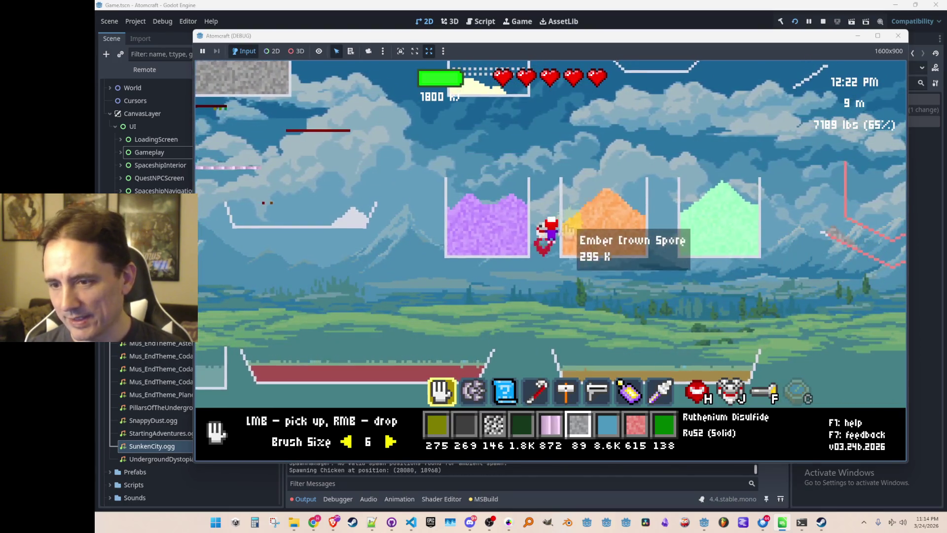
key("w")
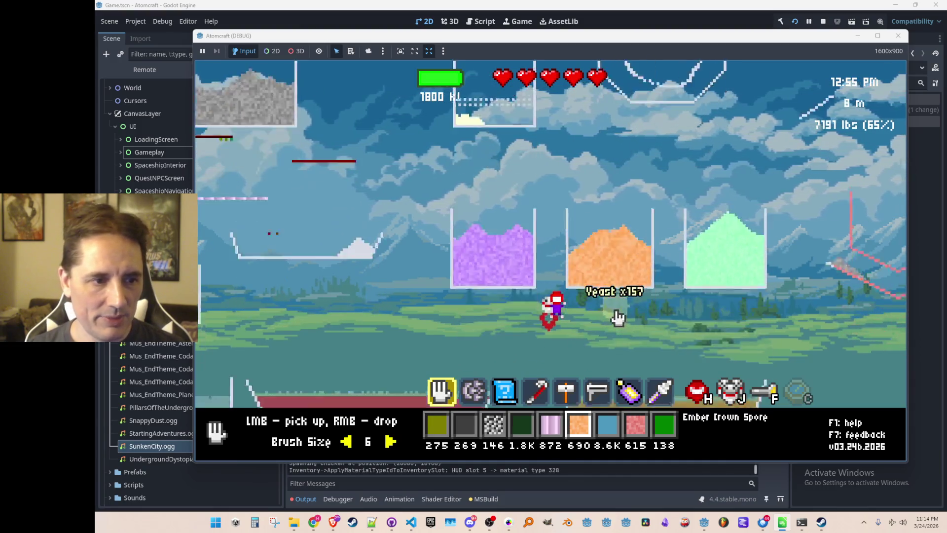
key("w")
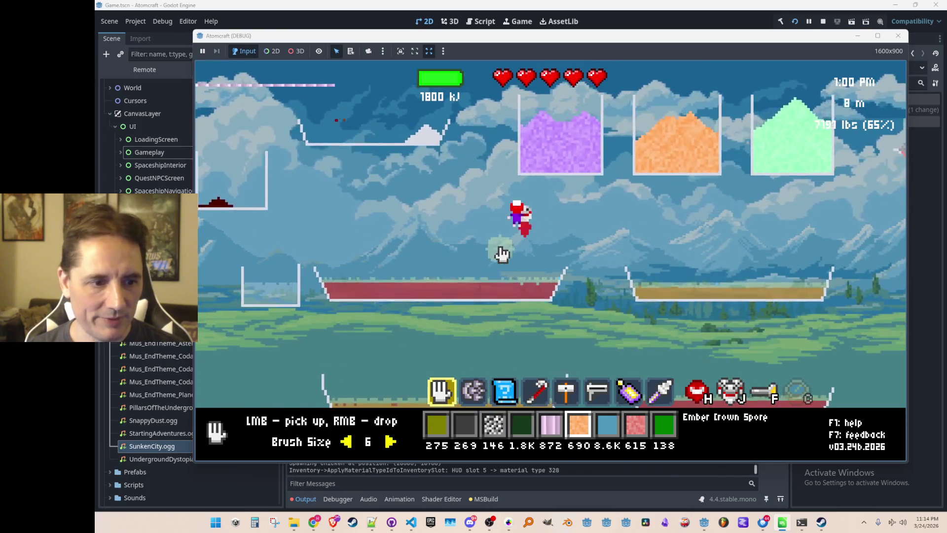
Step: Make Yeast the active material, drop some into the middle tray, and gather it back
left_click(598, 170)
left_click(486, 314)
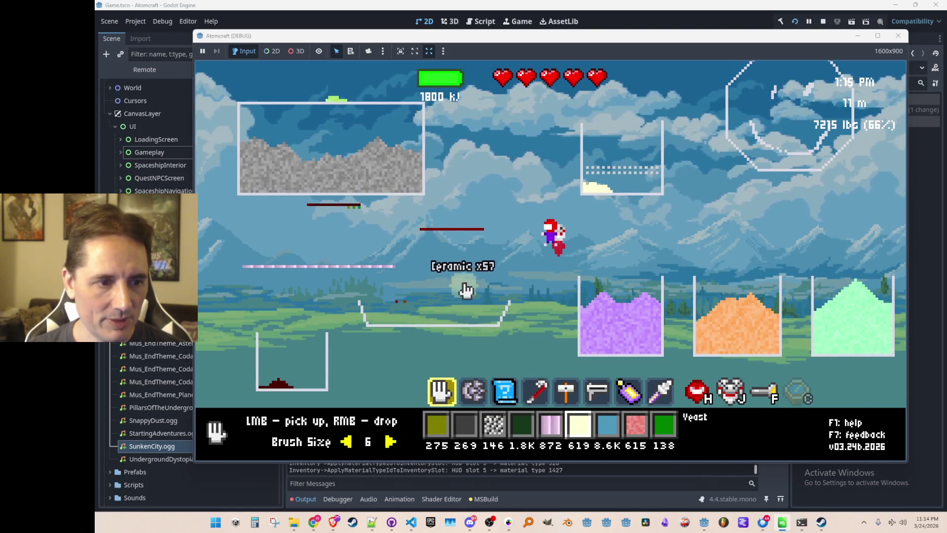
right_click(457, 279)
left_click(461, 310)
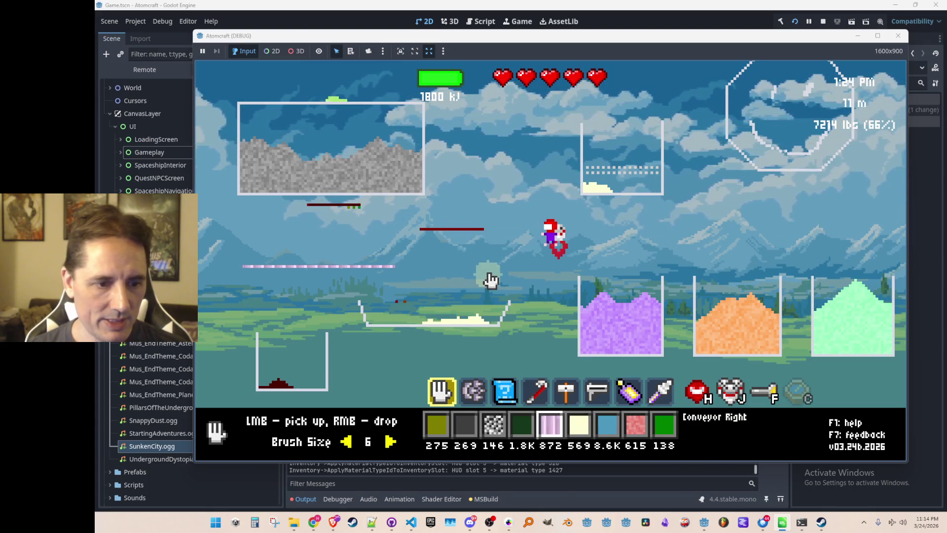
Step: Search the inventory for 'ber' and assign Berry to the chosen material slot
key("i")
left_click(396, 135)
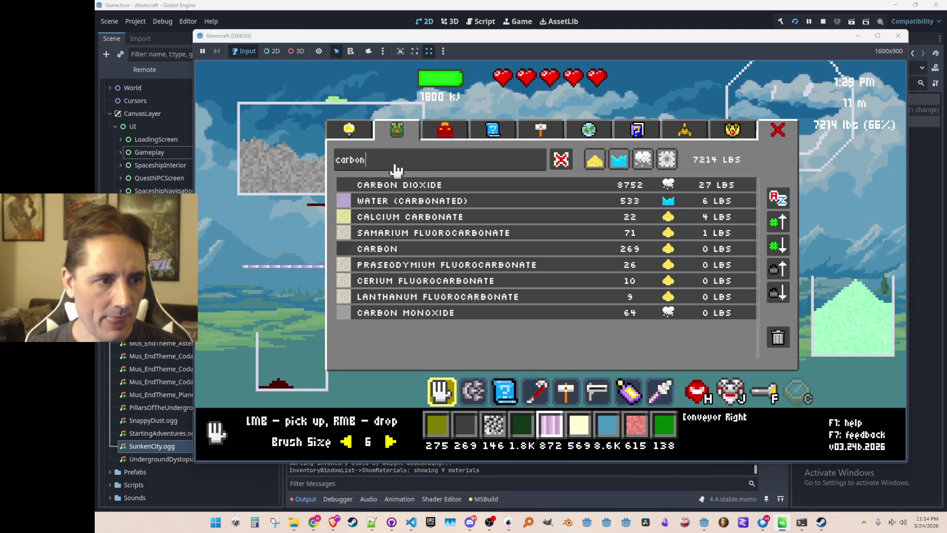
type("bery")
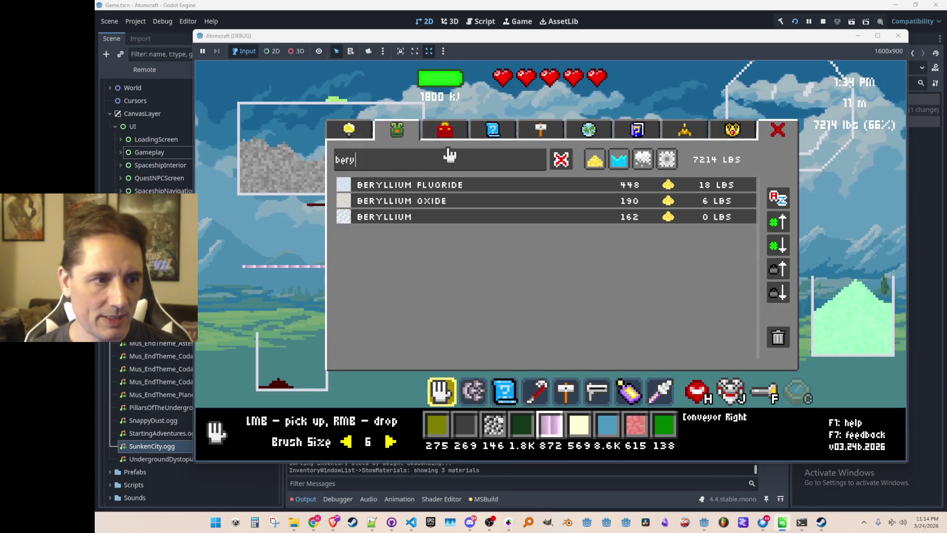
key("BackSpace")
left_click(397, 185)
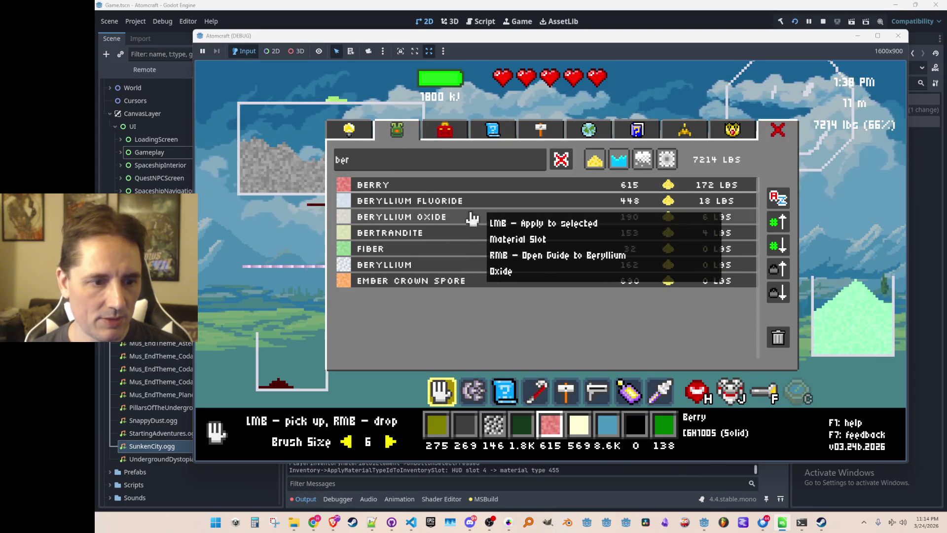
key("Escape")
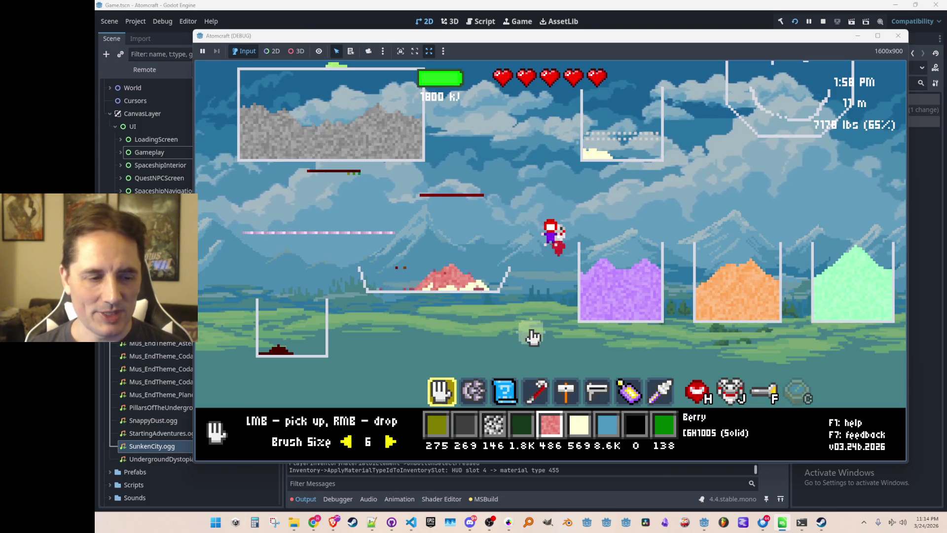
scroll(531, 334, "up", 6)
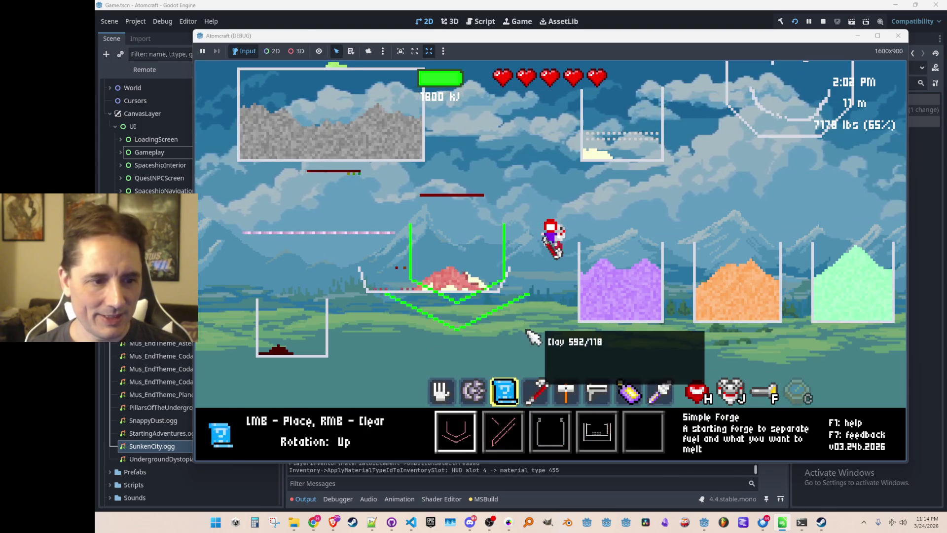
Step: Equip the Blender Gun from the Toolbox into the hotbar
key("Tab")
left_click(360, 136)
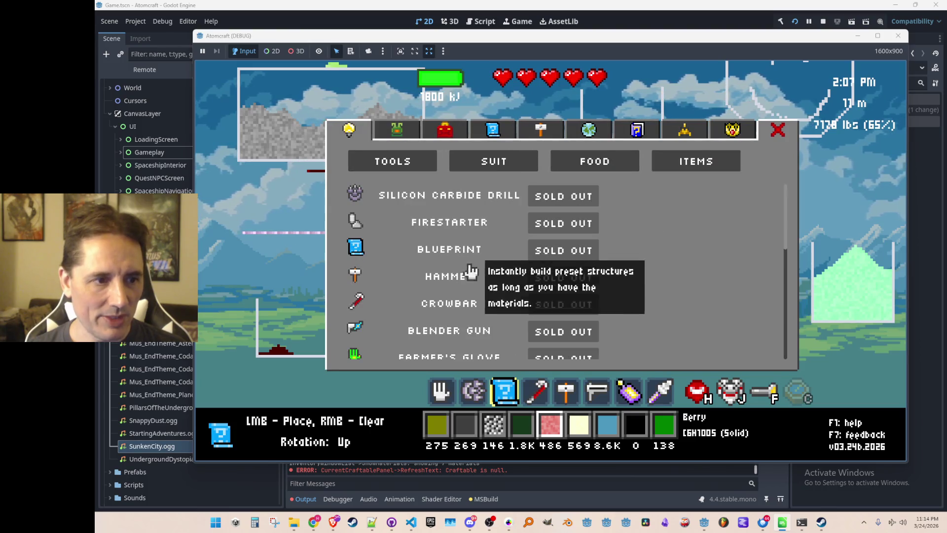
left_click(405, 139)
left_click(461, 140)
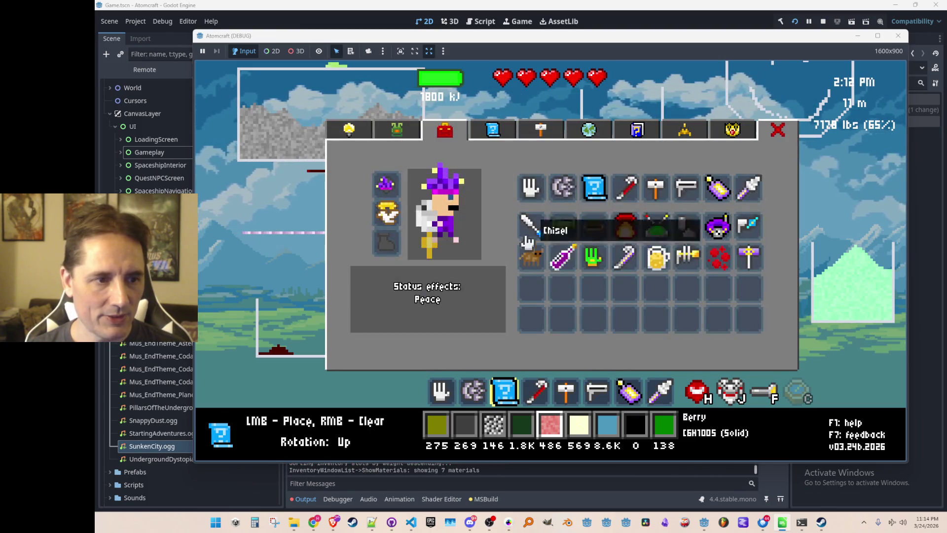
left_click(616, 200)
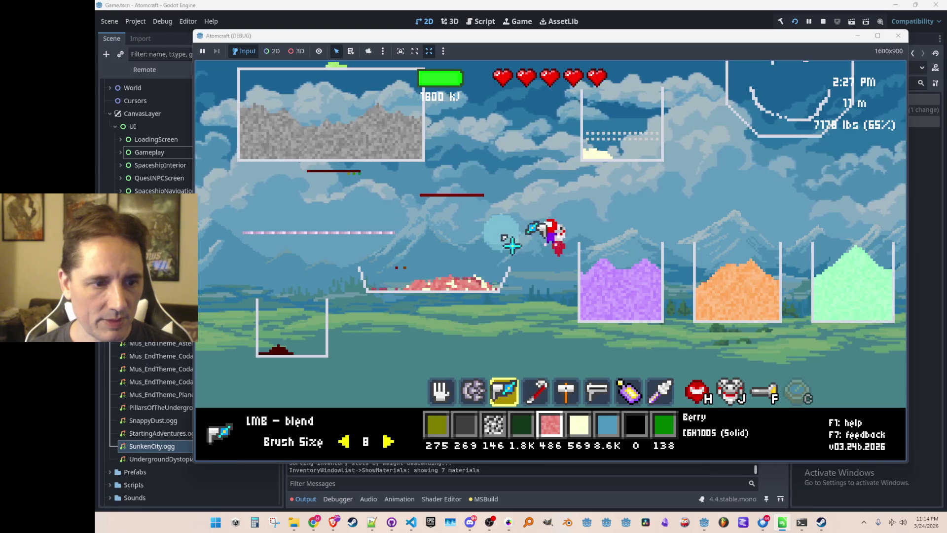
Step: Blend yeast into the berry pile in the middle tray, then fly off and bring up the shop
scroll(488, 252, "down", 1)
mouse_move(465, 256)
left_mouse_down()
mouse_move(458, 273)
mouse_move(418, 279)
left_mouse_up()
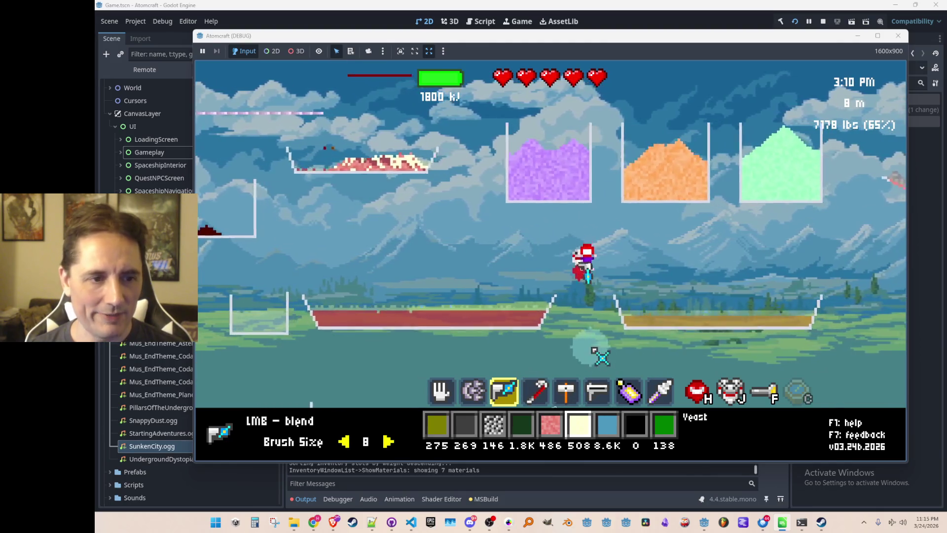
key("w")
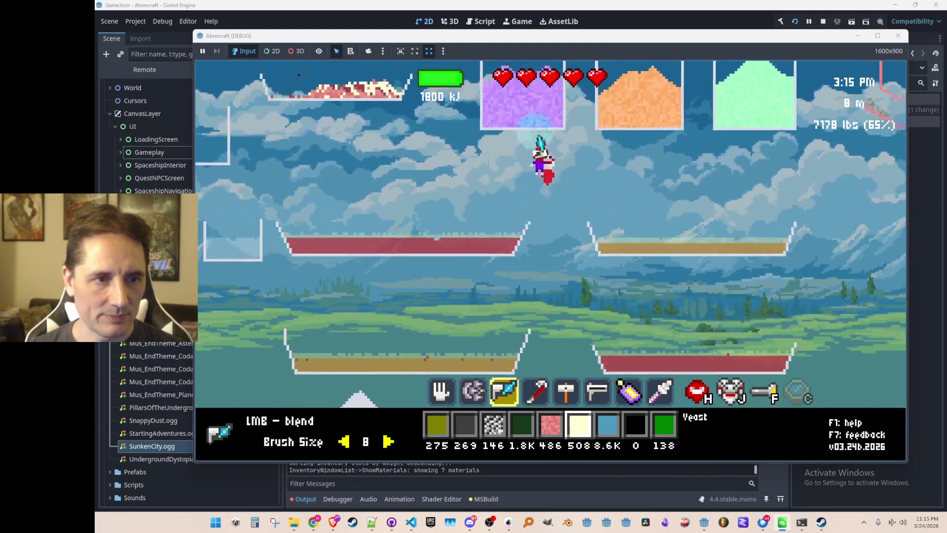
key("a")
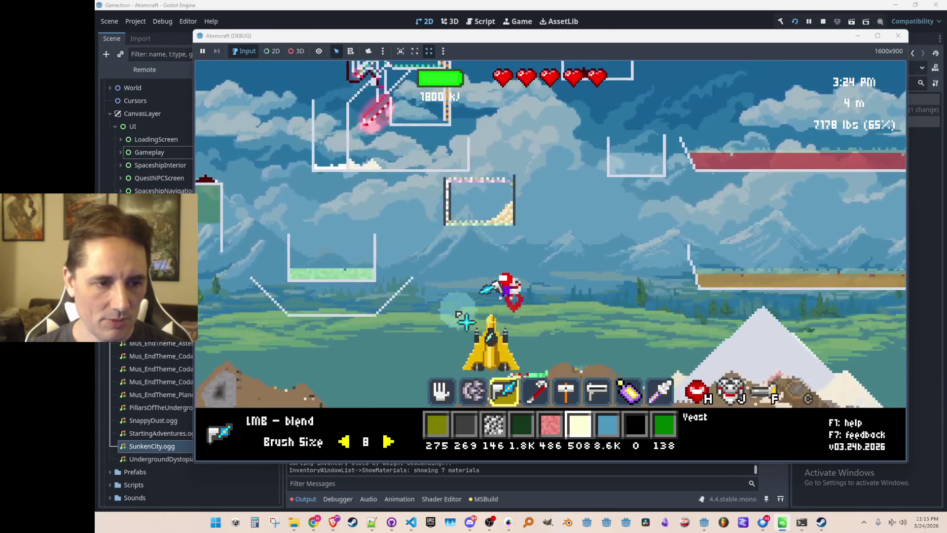
key("i")
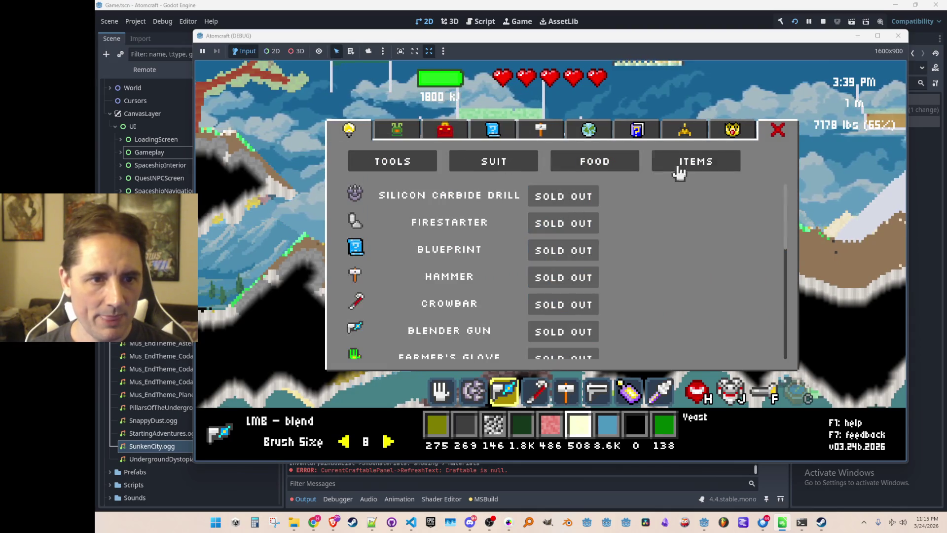
Step: Scroll the shop's food list (Hamburger, Ice Cream, Fried Chicken), close it, and fly up
scroll(598, 253, "down", 5)
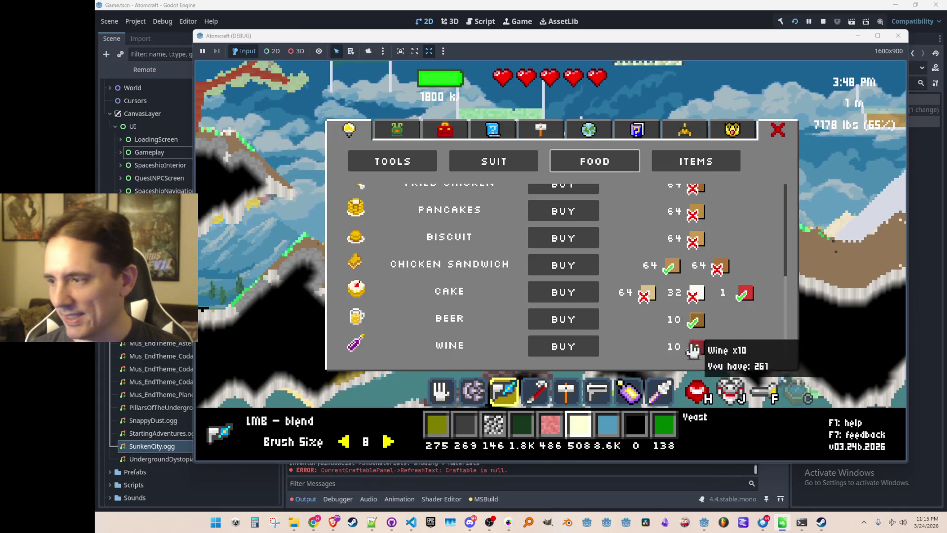
key("Escape")
key("w")
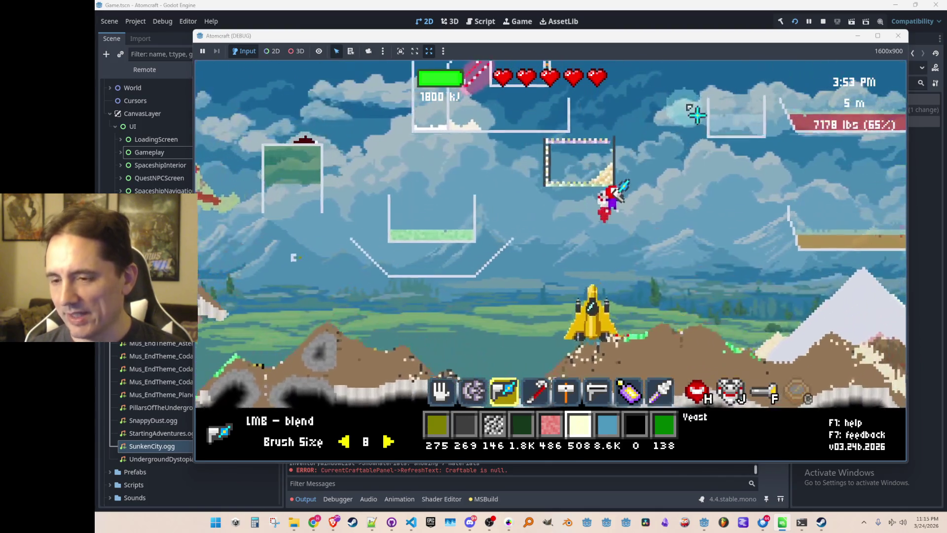
Step: Reopen the menu, check the tools page, return to the shop list, and close it
key("Tab")
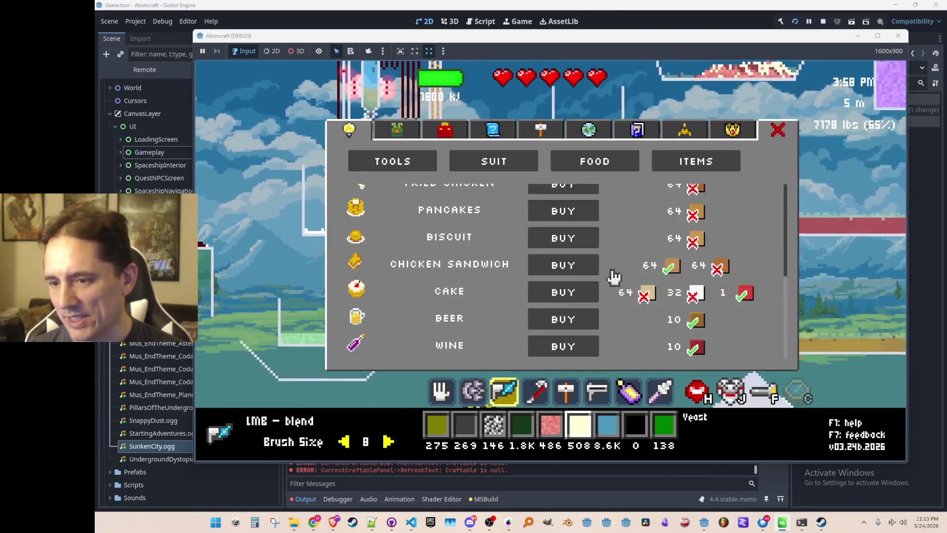
scroll(548, 293, "up", 2)
scroll(549, 294, "up", 2)
left_click(445, 130)
left_click(442, 129)
left_click(441, 129)
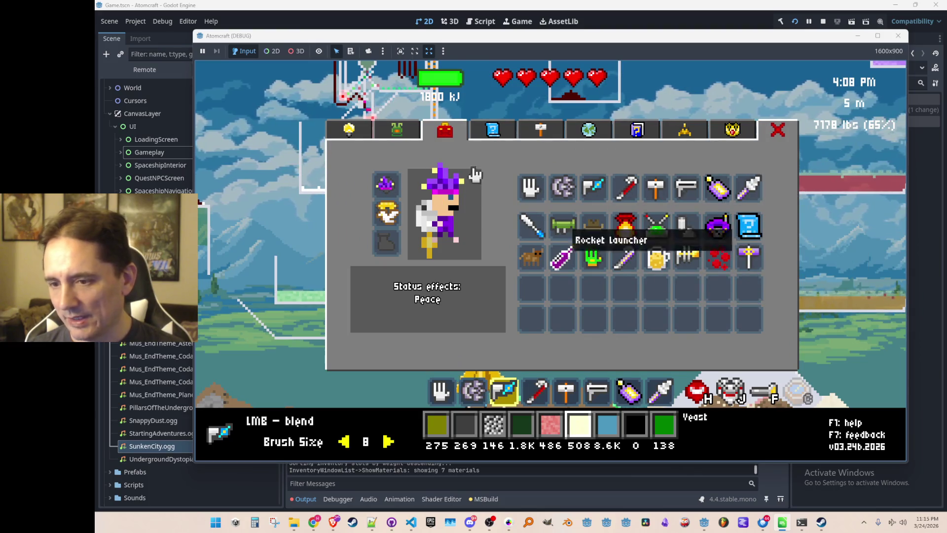
left_click(359, 132)
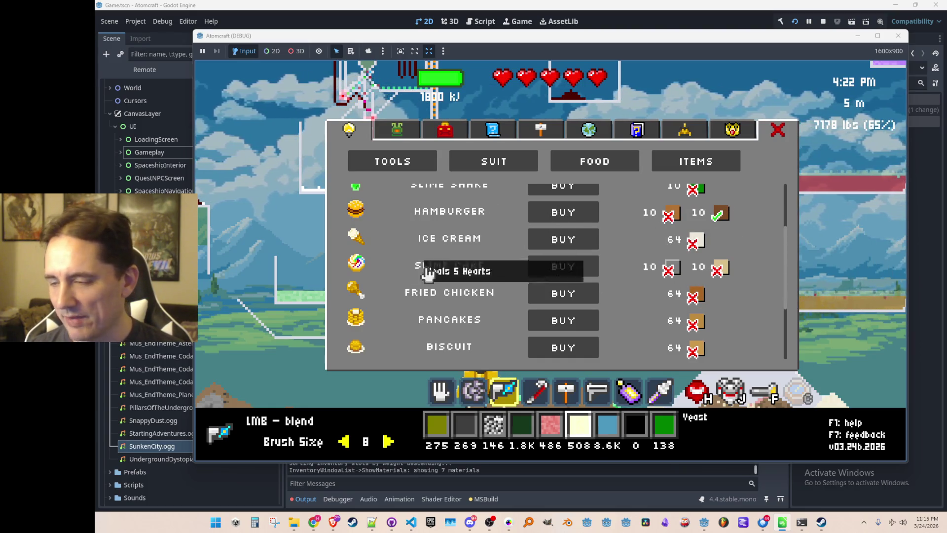
key("Escape")
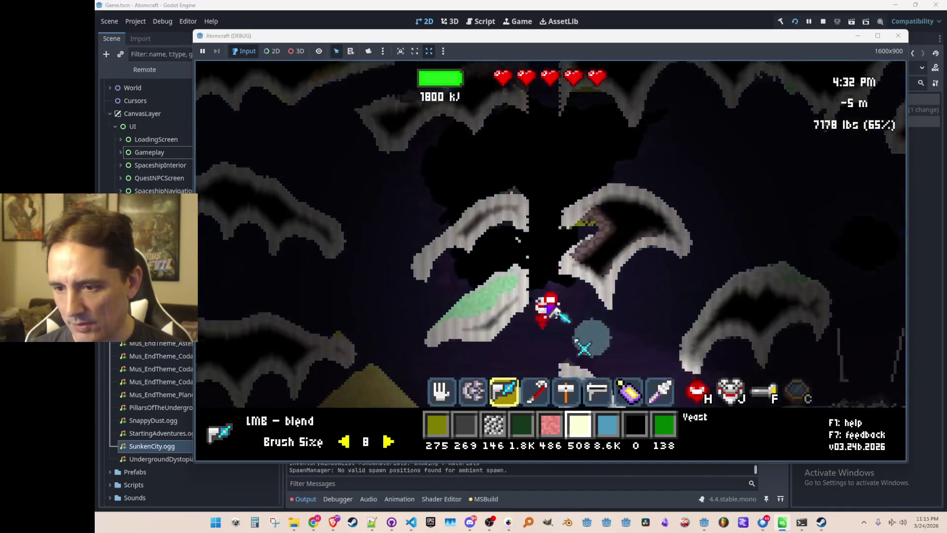
Step: Move left and up through the cave and pick Blue Slime as the active material
key("a")
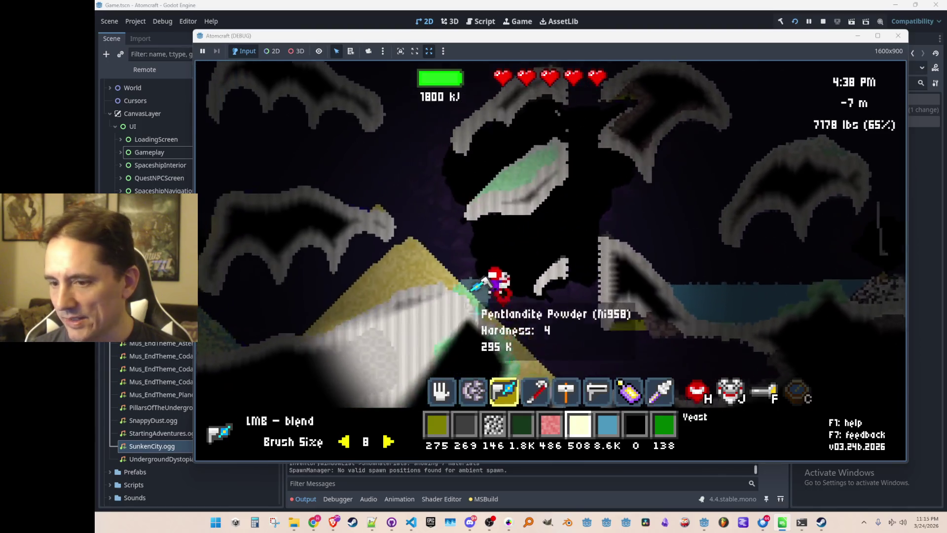
key("w")
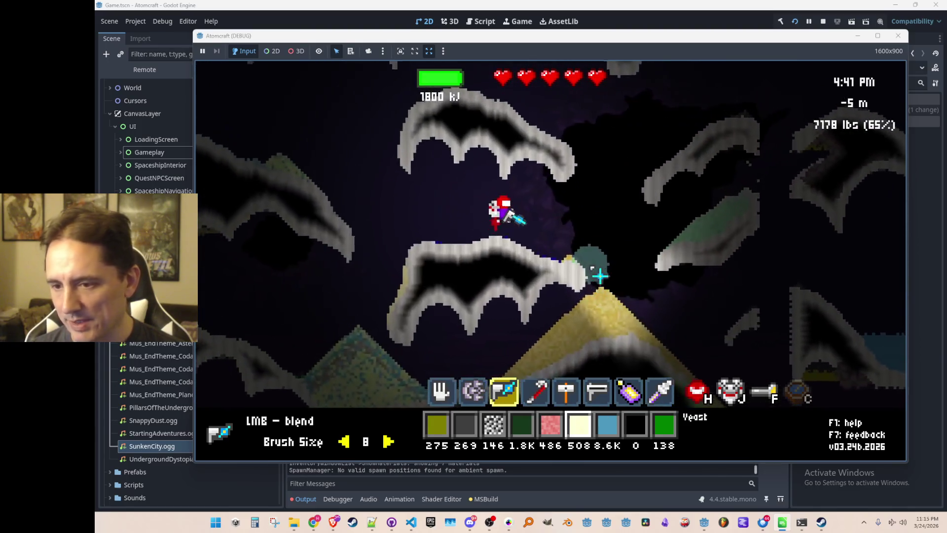
scroll(598, 247, "up", 1)
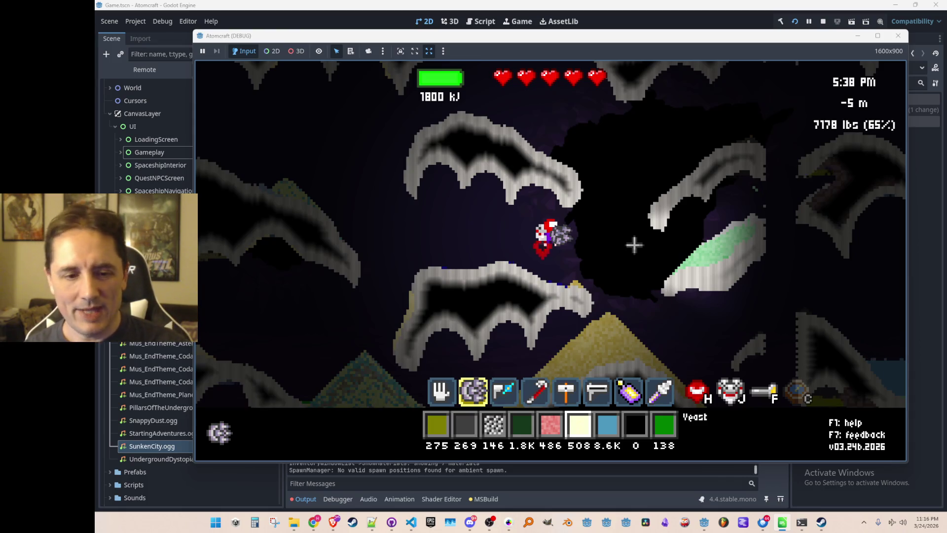
middle_click(532, 282)
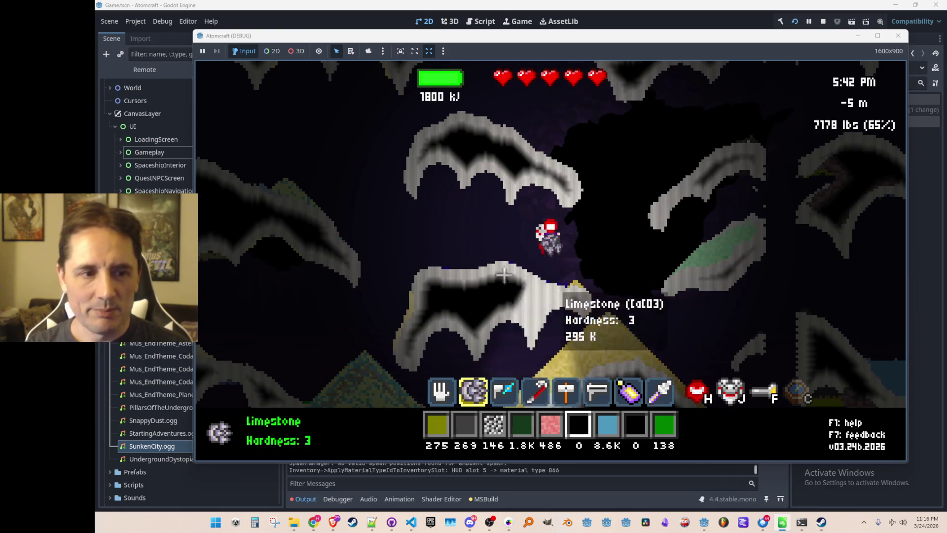
Step: Head right and deeper into the cave, then fly back up the shaft
key("a")
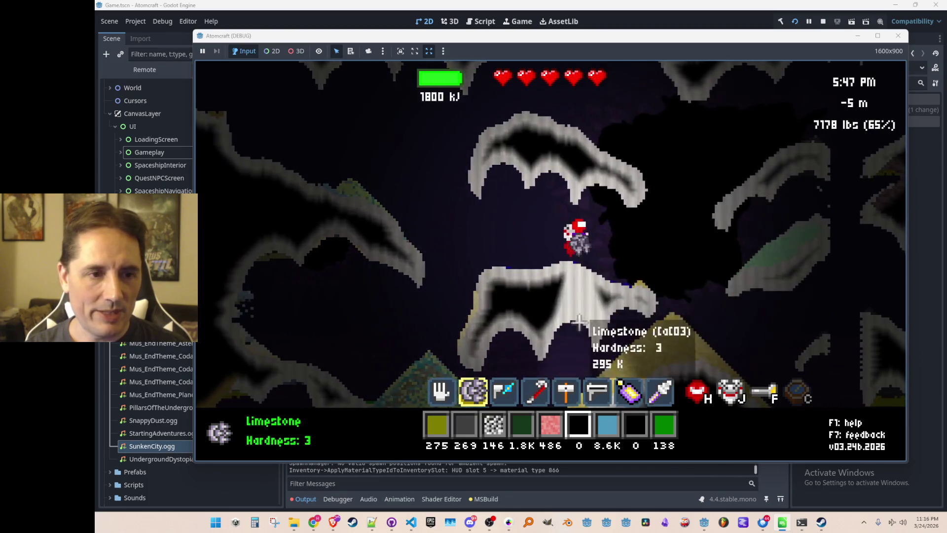
key("d")
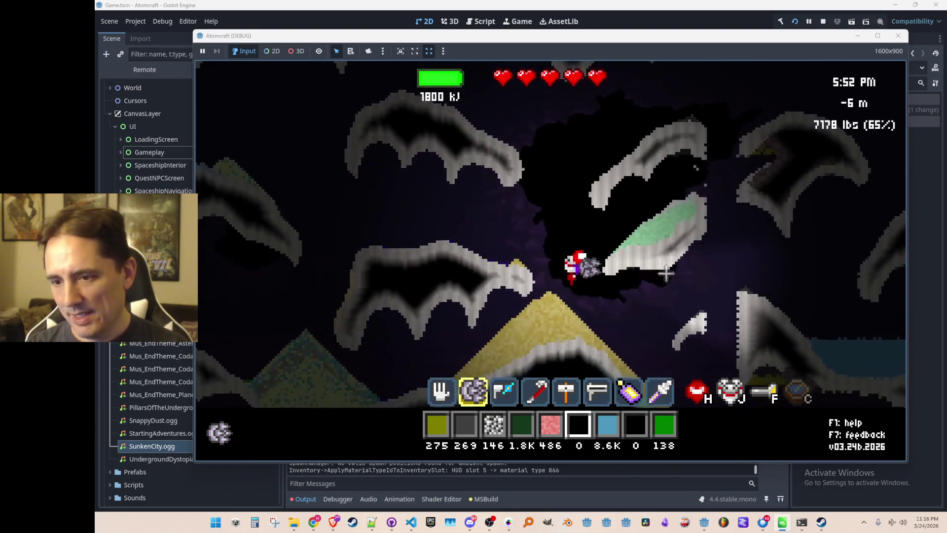
key("d")
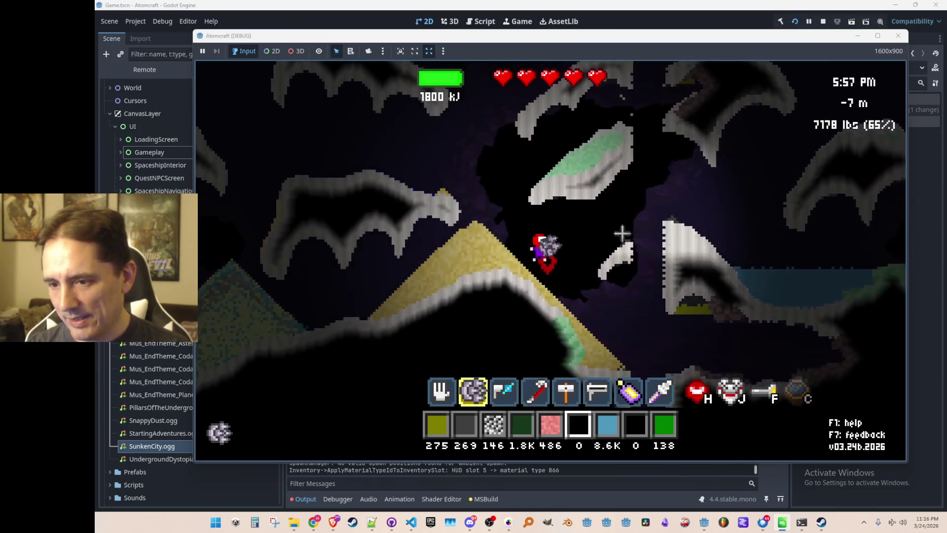
key("w")
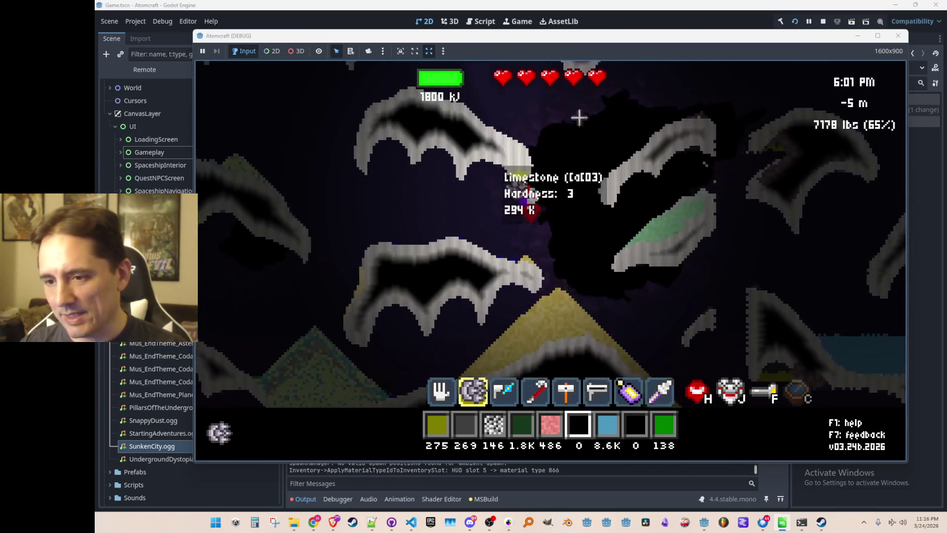
key("w")
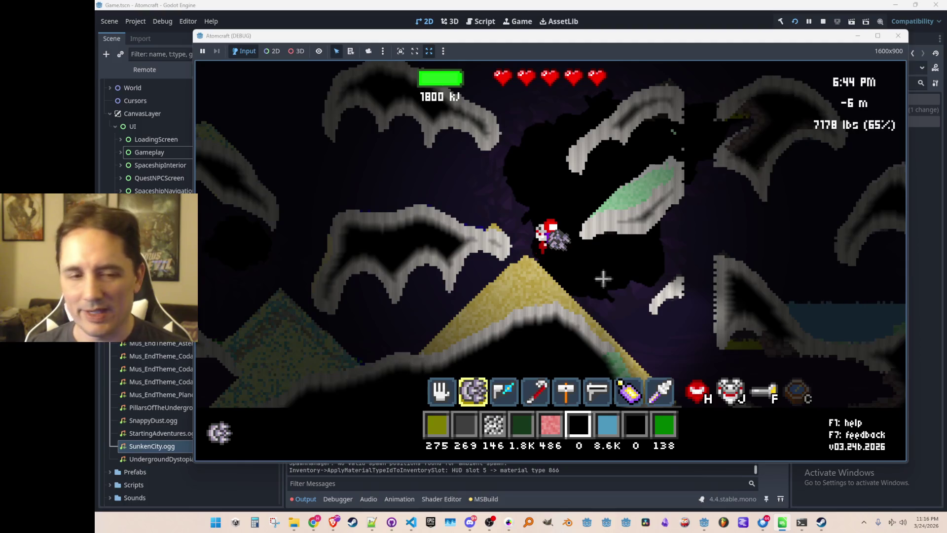
key("d")
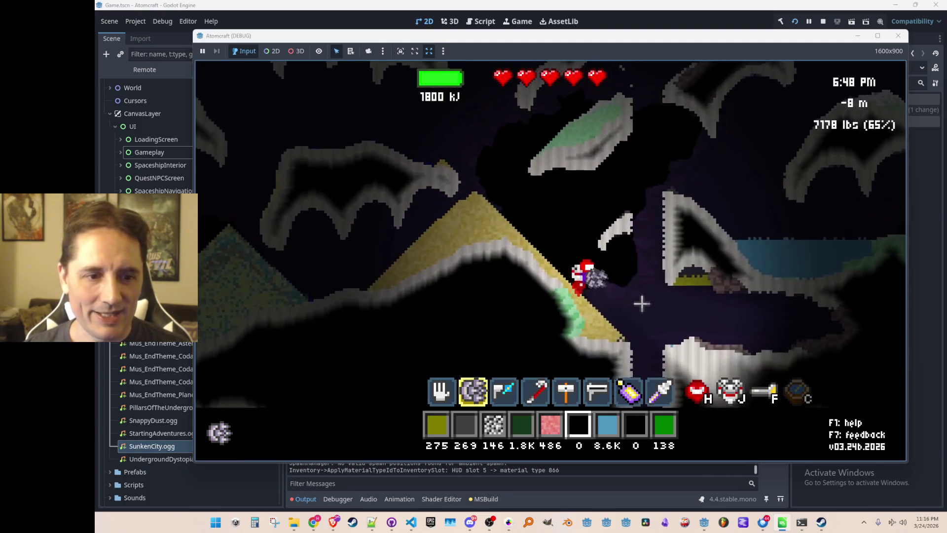
key("d")
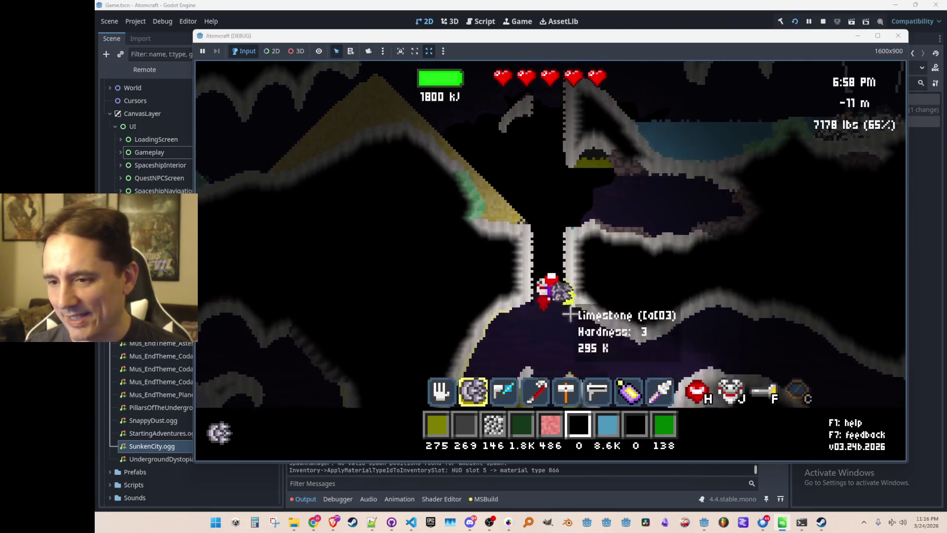
key("w")
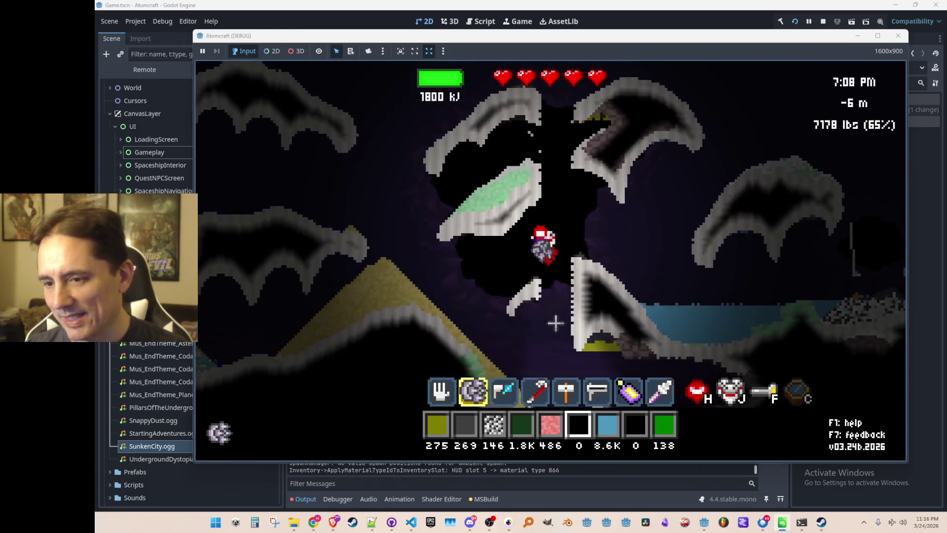
Step: Work around the limestone ledge until 322 Limestone Gravel is collected, pushing cargo to 7355 lbs
key("a")
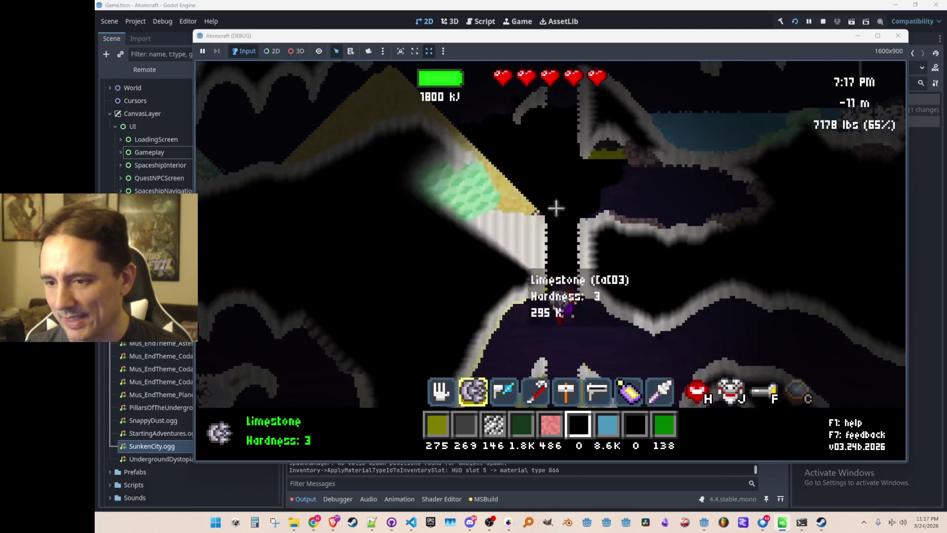
key("d")
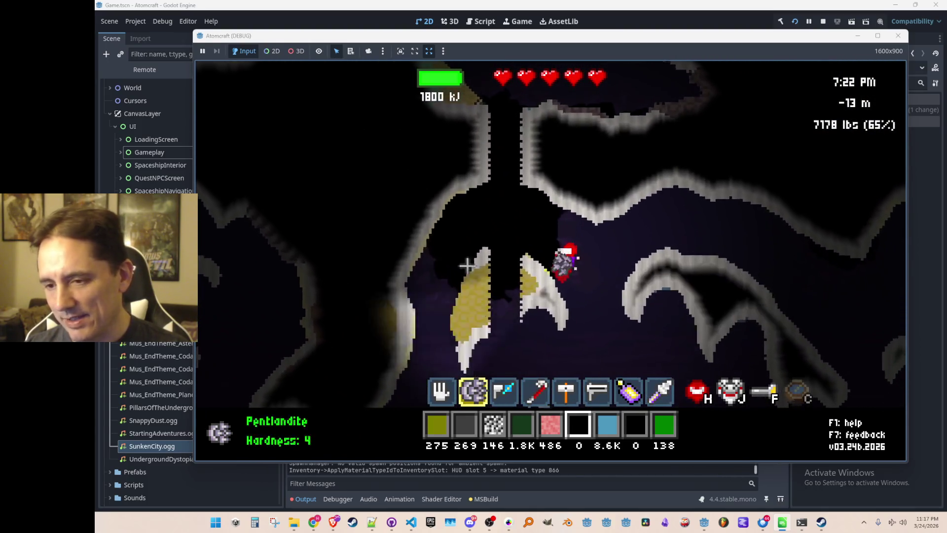
key("a")
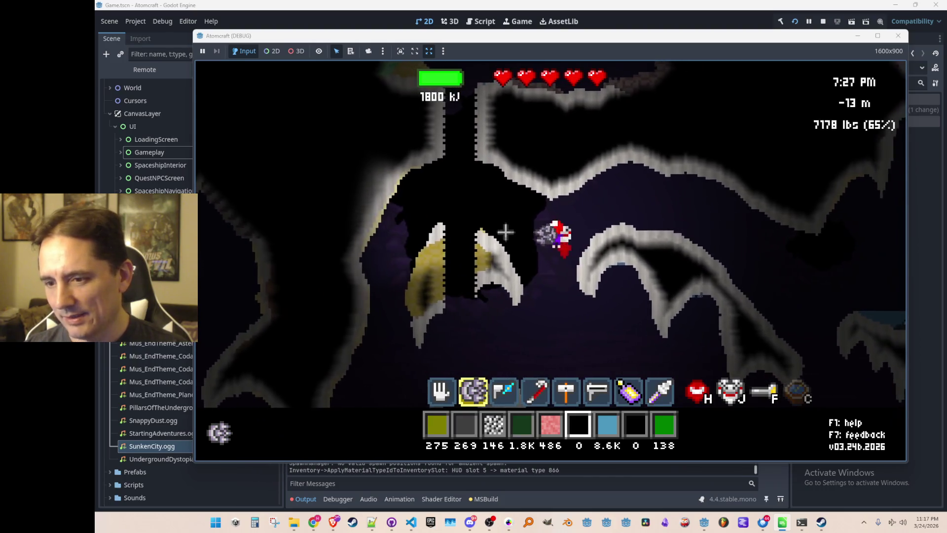
key("w")
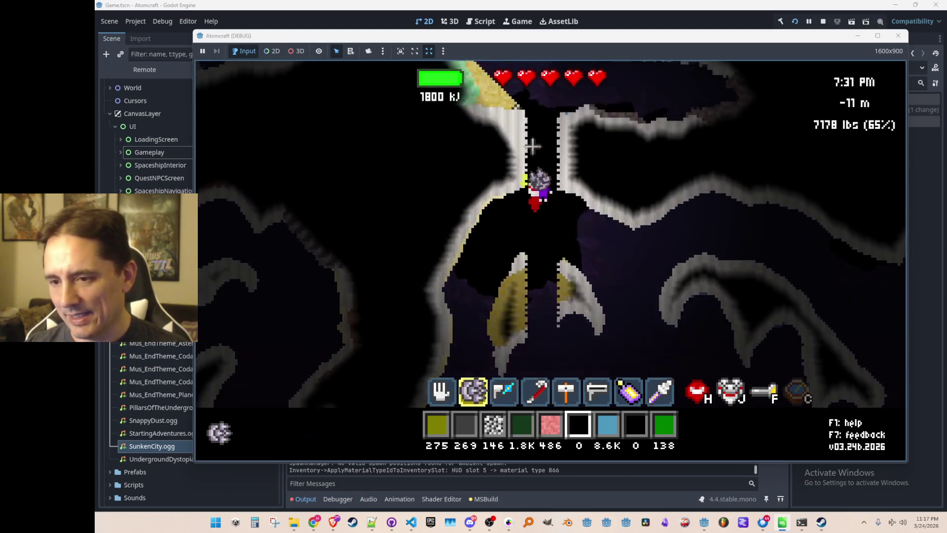
key("w")
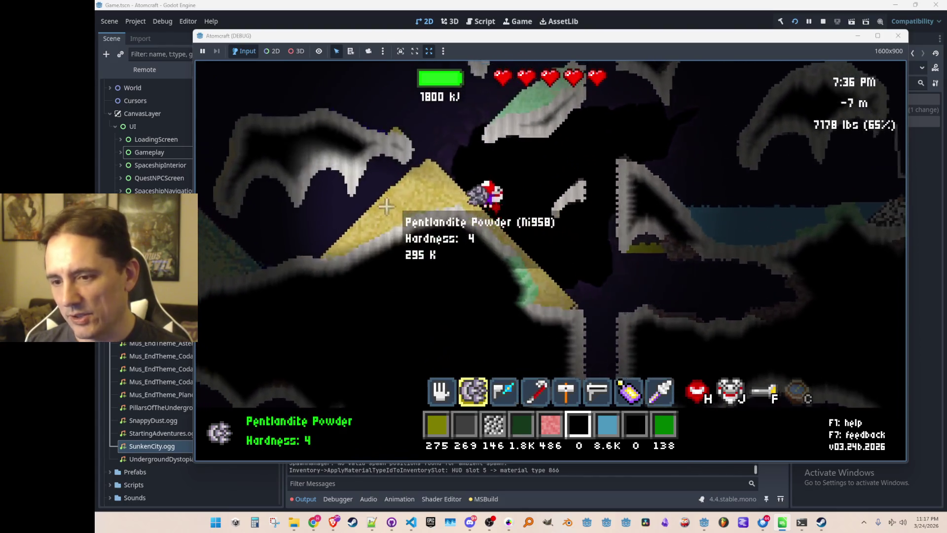
key("d")
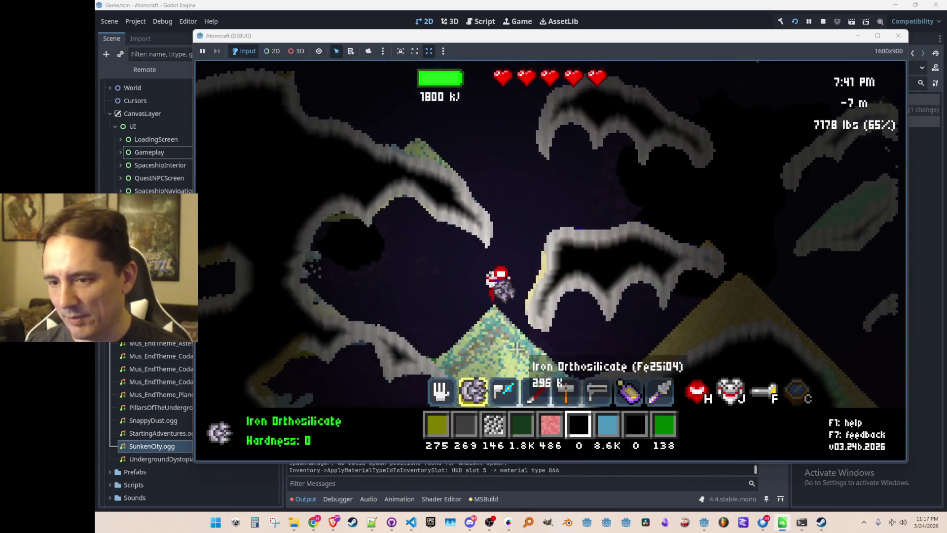
key("w")
key("a")
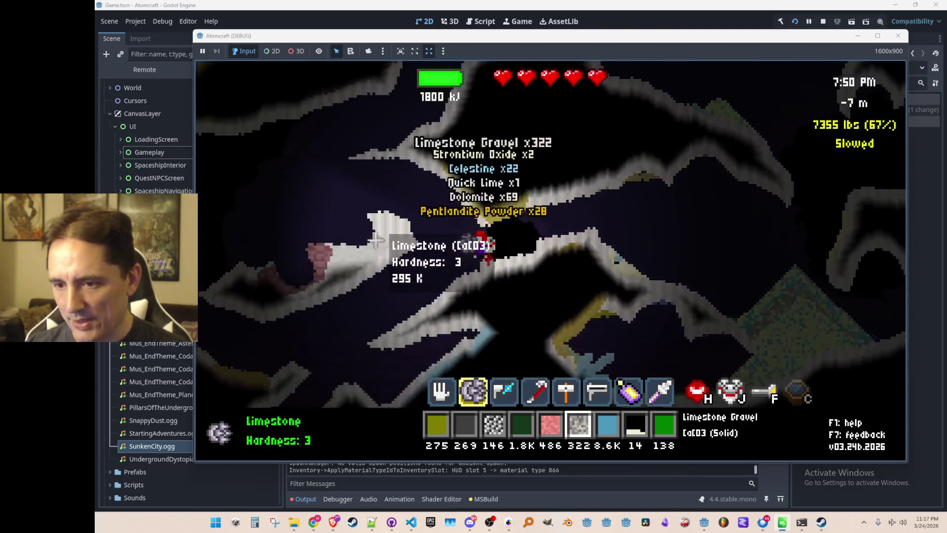
Step: Drill the rock near the Hematite Deposit until Limestone Gravel reaches 600, then reopen the shop's Tools list
key("w")
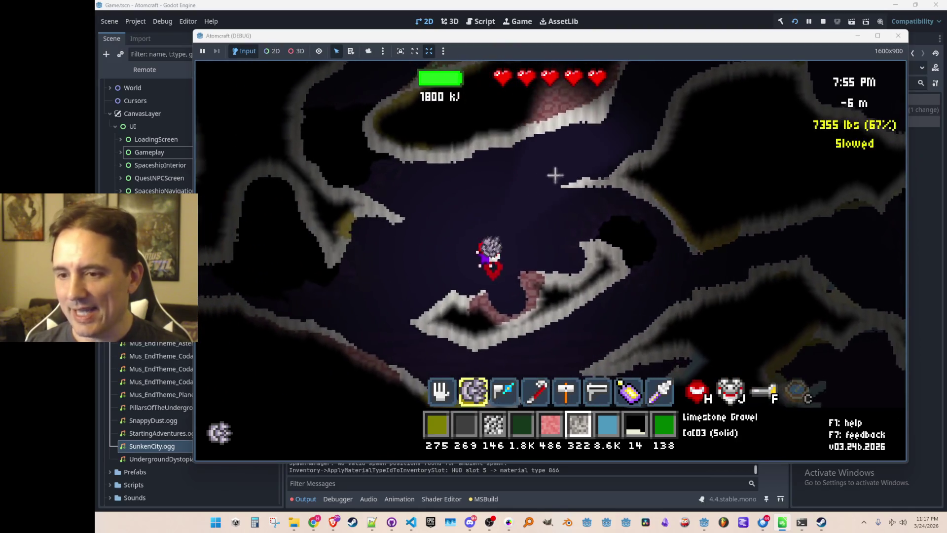
key("d")
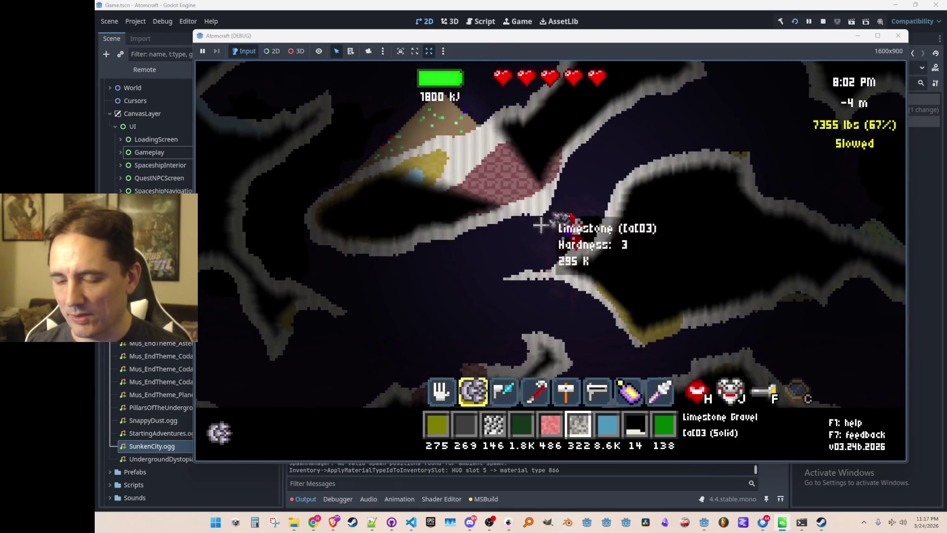
key("a")
left_click_drag(540, 225, 582, 234)
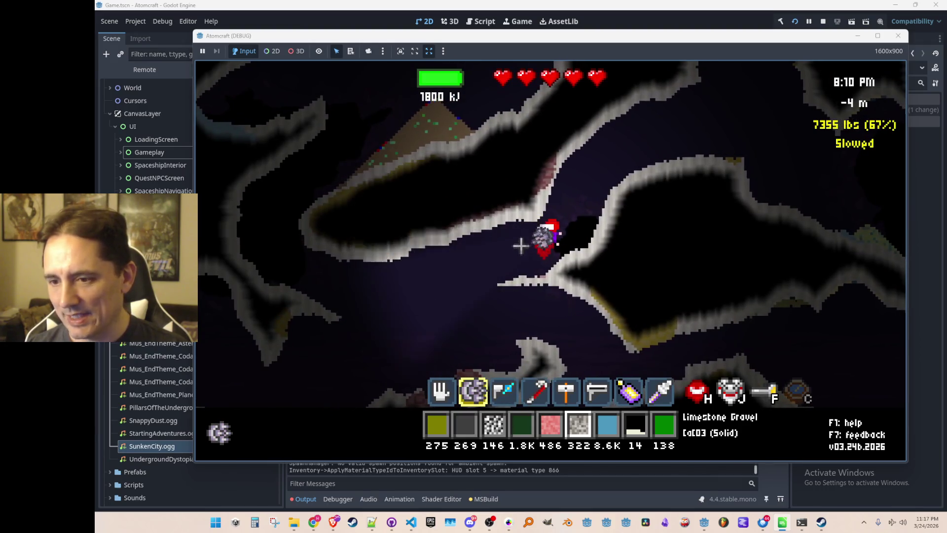
mouse_move(484, 205)
left_mouse_down()
mouse_move(593, 292)
mouse_move(629, 263)
left_mouse_up()
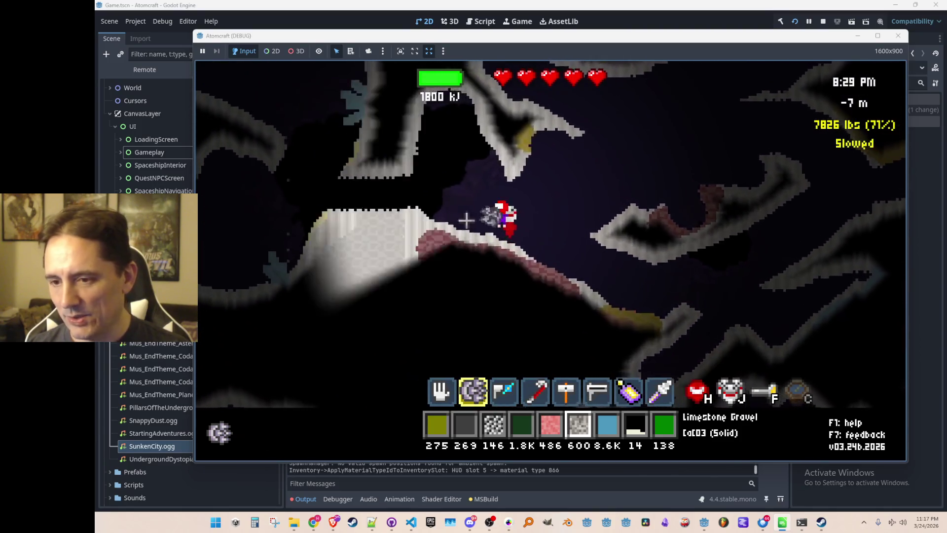
key("c")
left_click(386, 162)
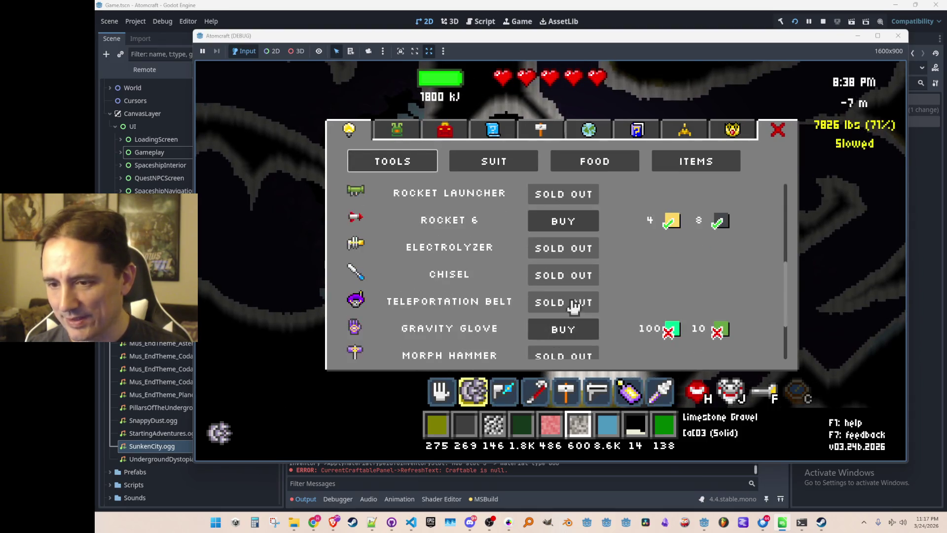
Step: Scroll through the shop's upgrade lists, then leave the shop and walk down the cave slope
scroll(558, 257, "up", 2)
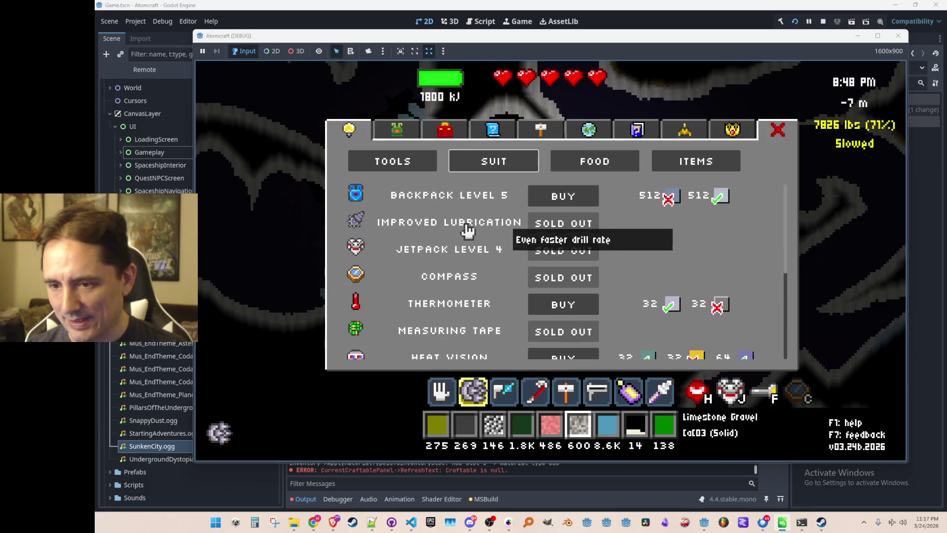
key("d")
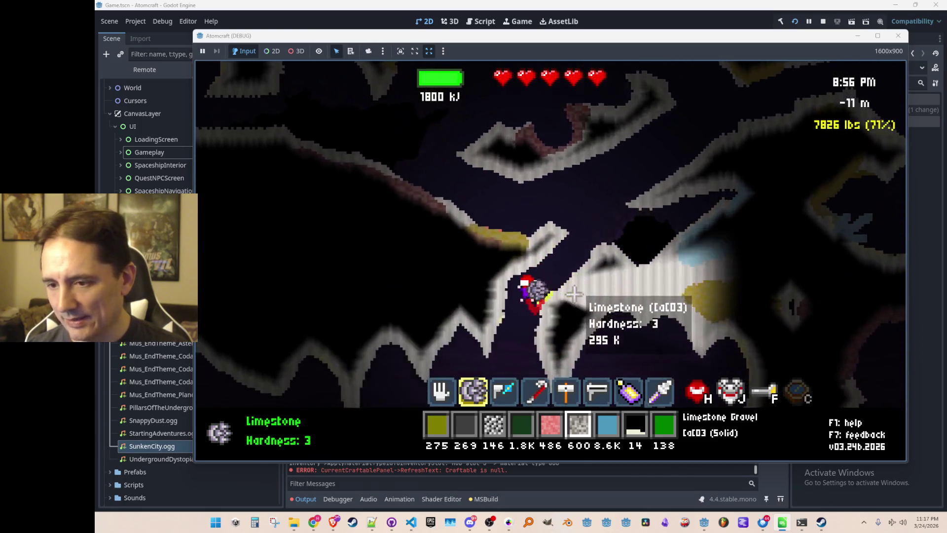
Step: Drill a shaft into the teal underwater cavern, explore it around -28 m, and open the shop
key("a")
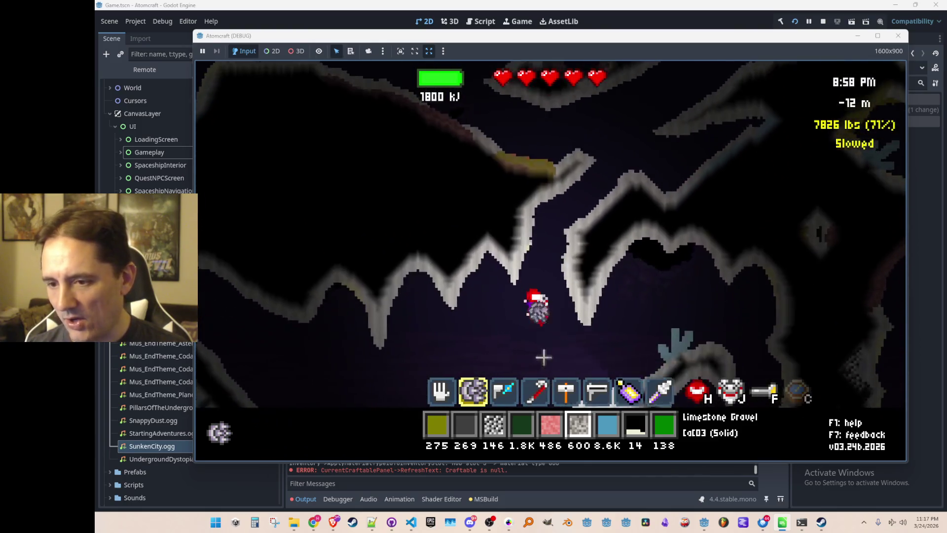
mouse_move(569, 350)
left_mouse_down()
mouse_move(599, 355)
mouse_move(624, 328)
mouse_move(571, 359)
left_mouse_up()
key("d")
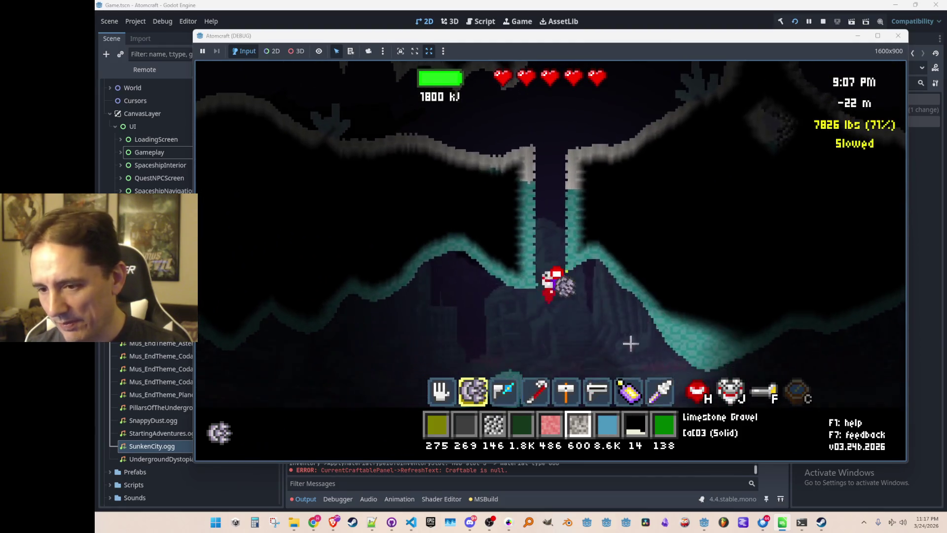
key("d")
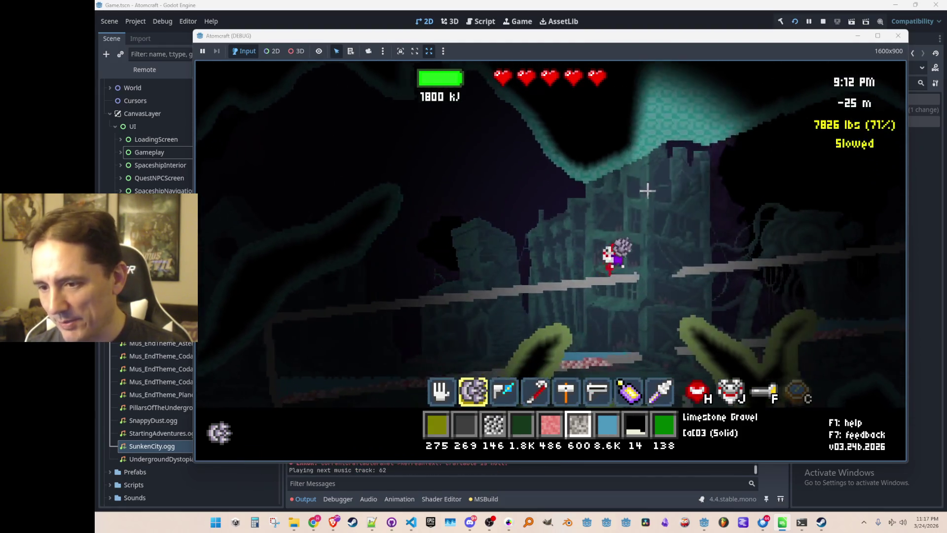
key("d")
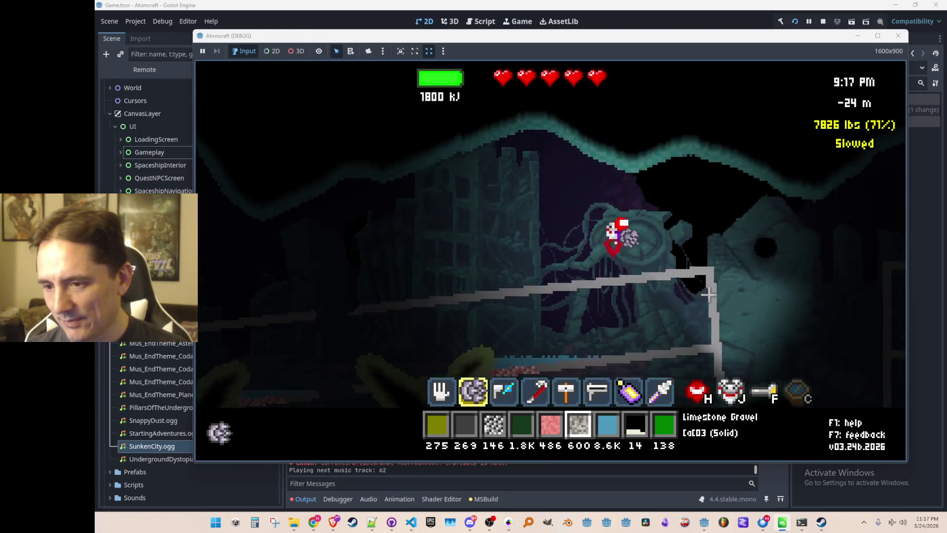
key("d")
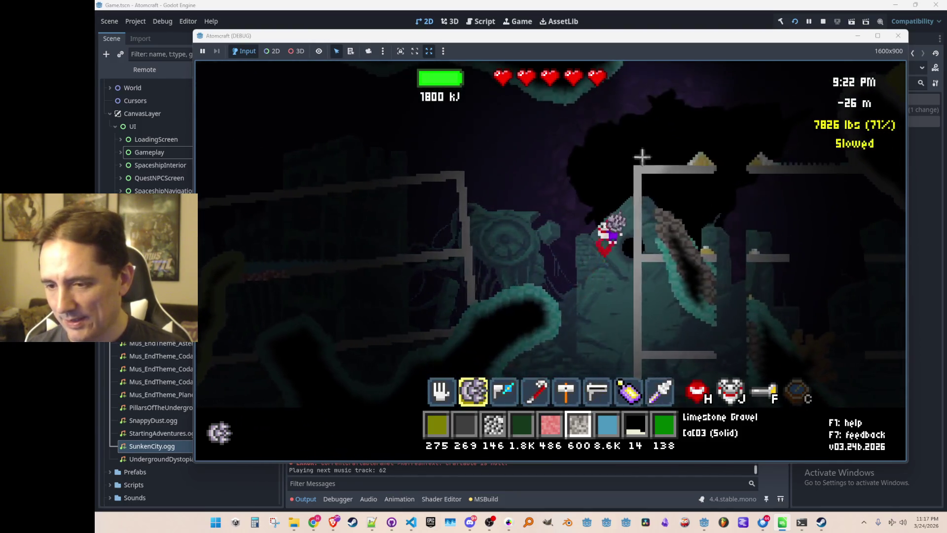
key("a")
key("a")
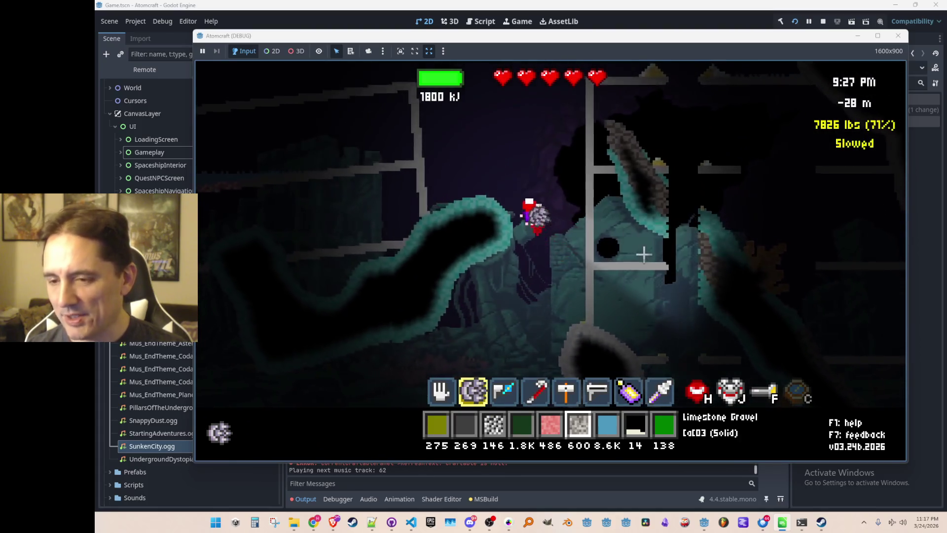
key("space")
key("Tab")
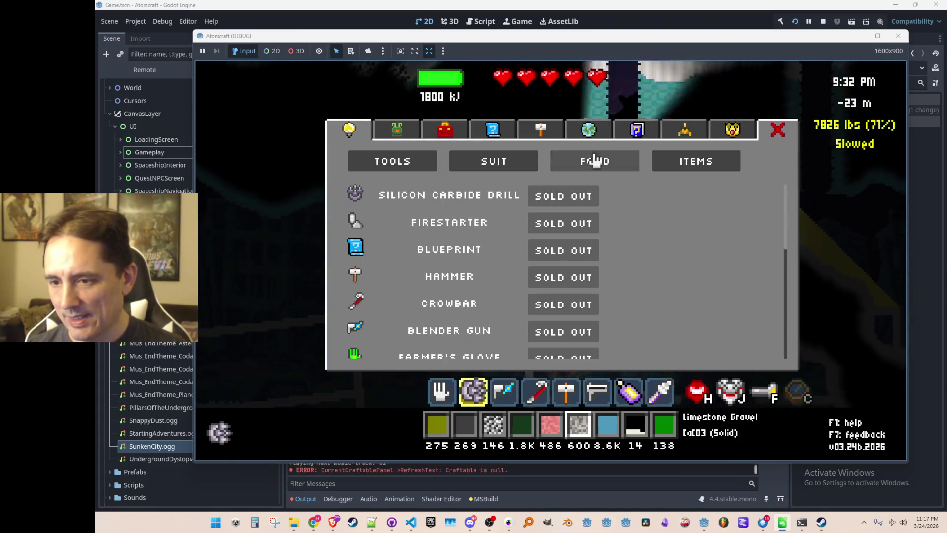
Step: Check the world map, then jetpack out of the caves to the surface beside the spaceship at 4 m
key("m")
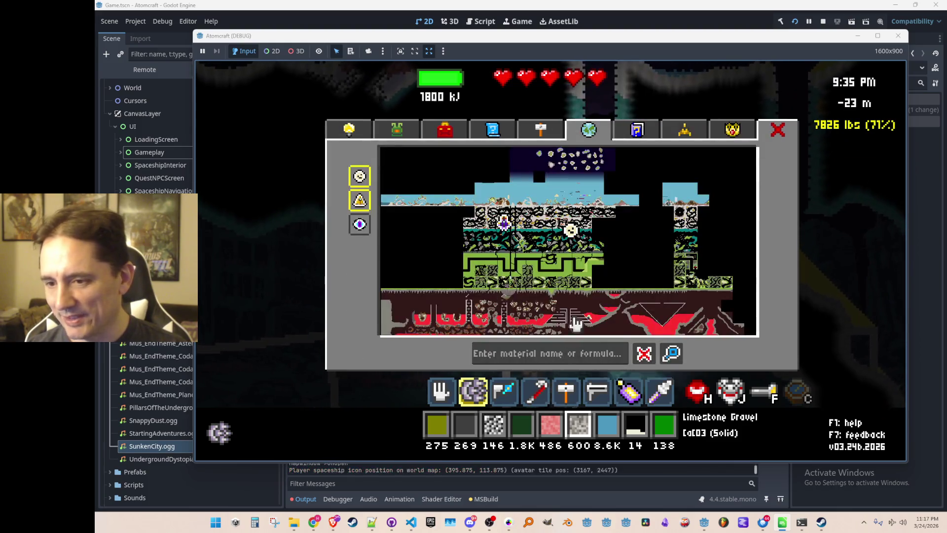
key("Tab")
key("space")
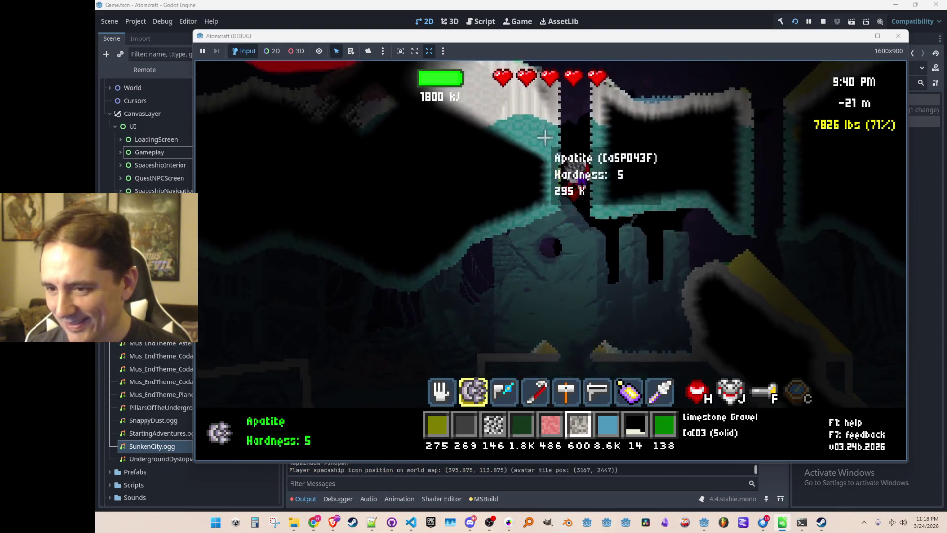
key("space")
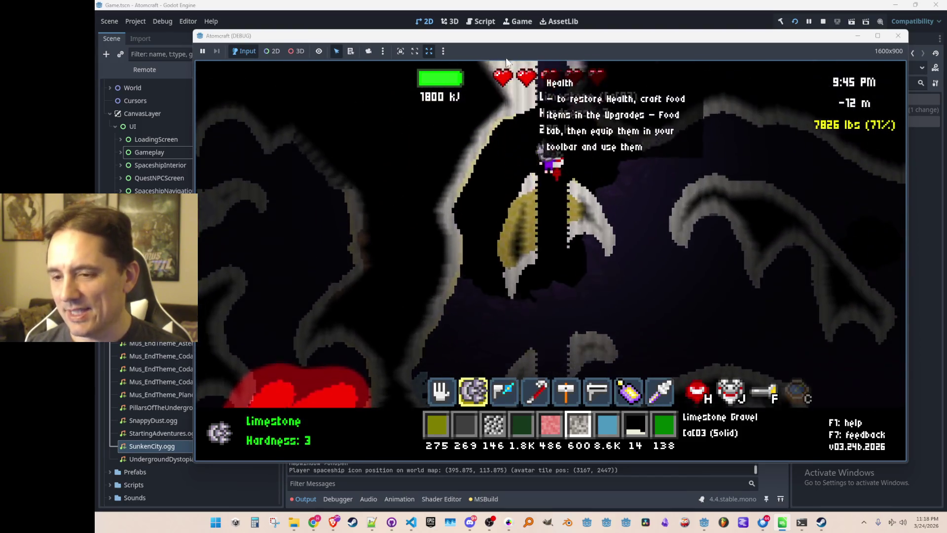
key("space")
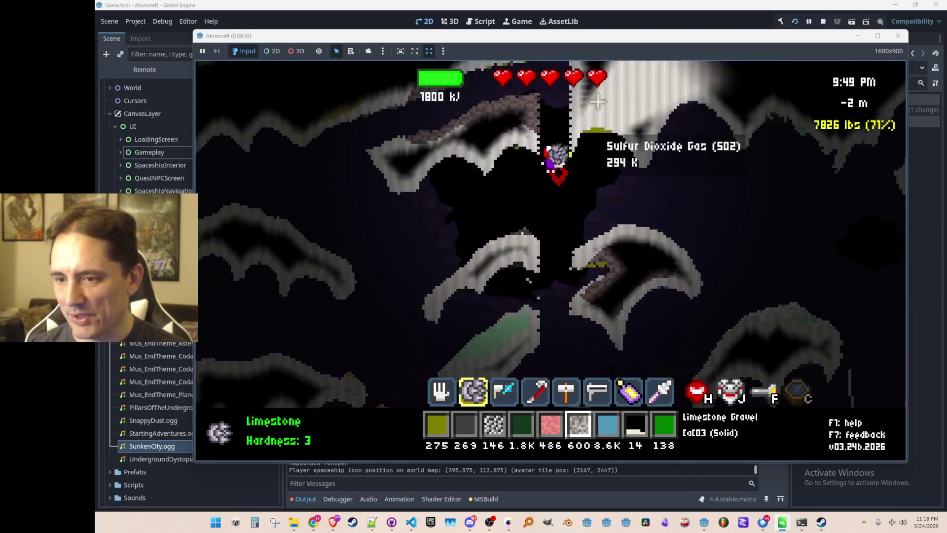
key("space")
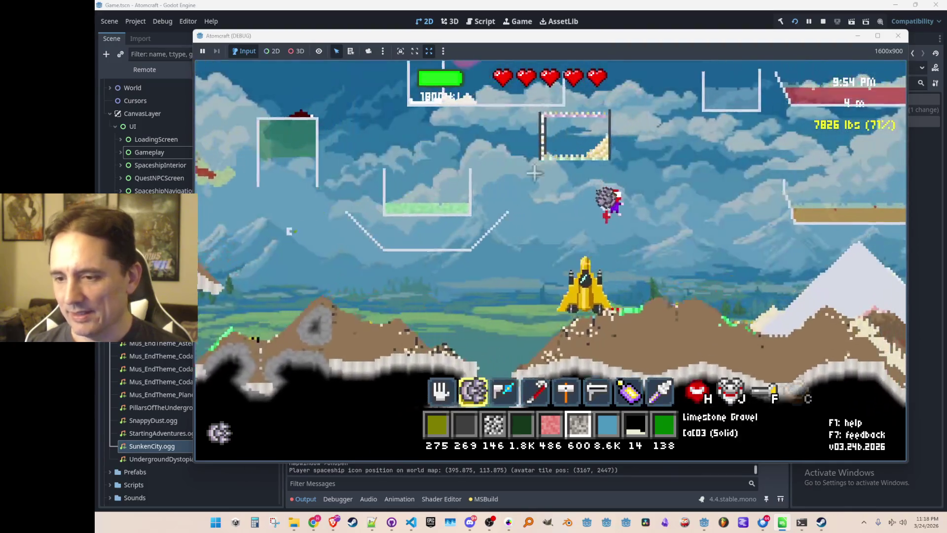
Step: Glance at the world map, then jetpack up to 33 m among the Uraninite and Lonsdaleite asteroids
key("space")
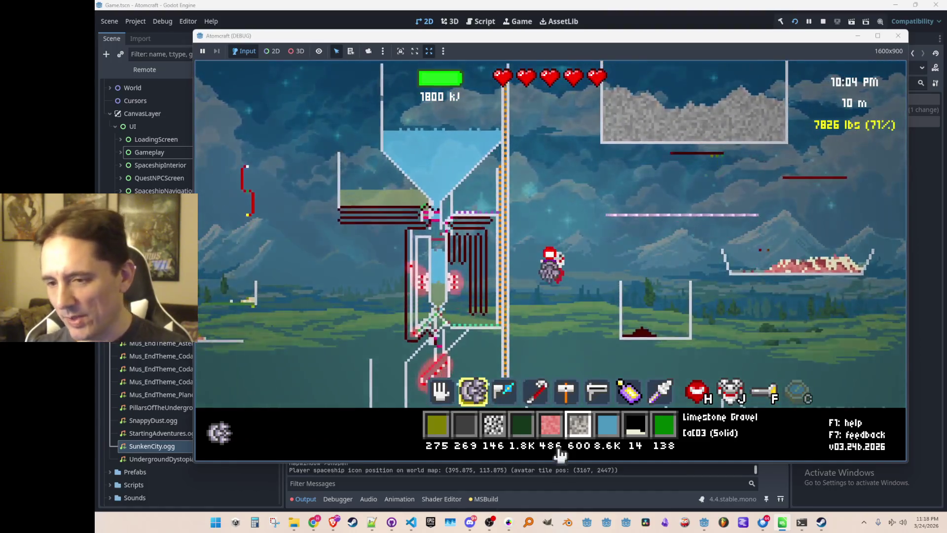
key("m")
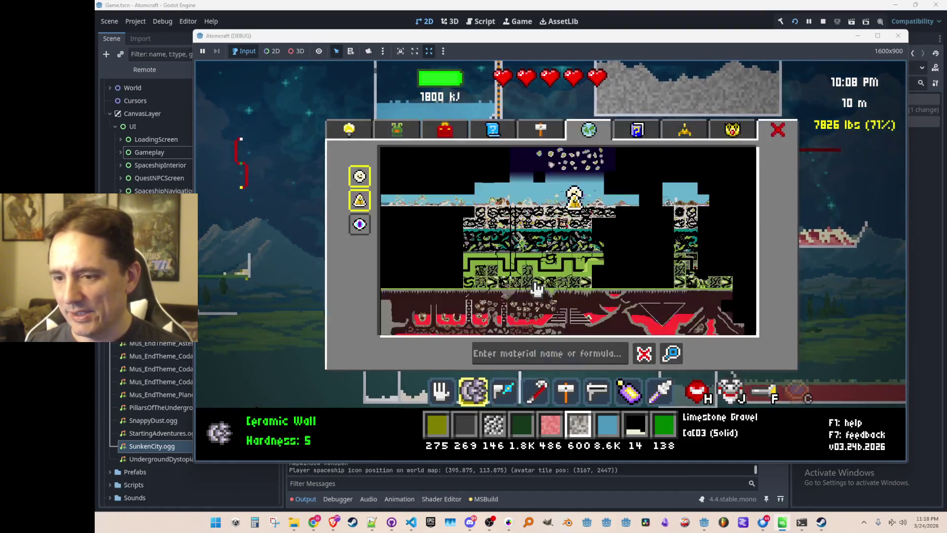
key("m")
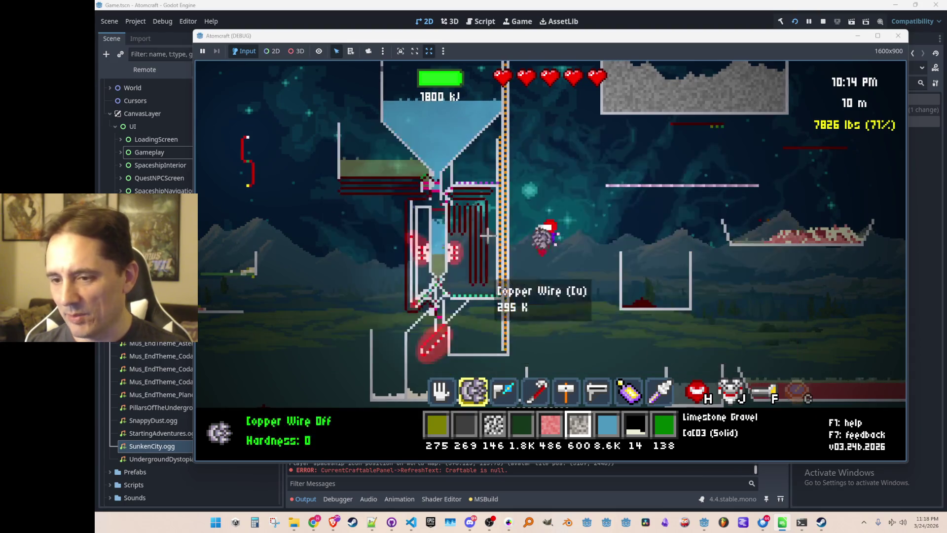
key("space")
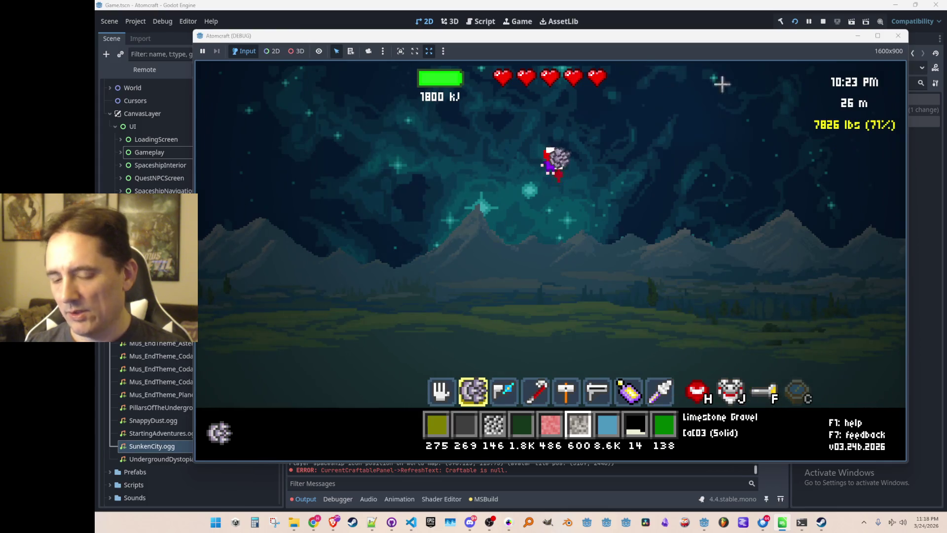
mouse_move(577, 167)
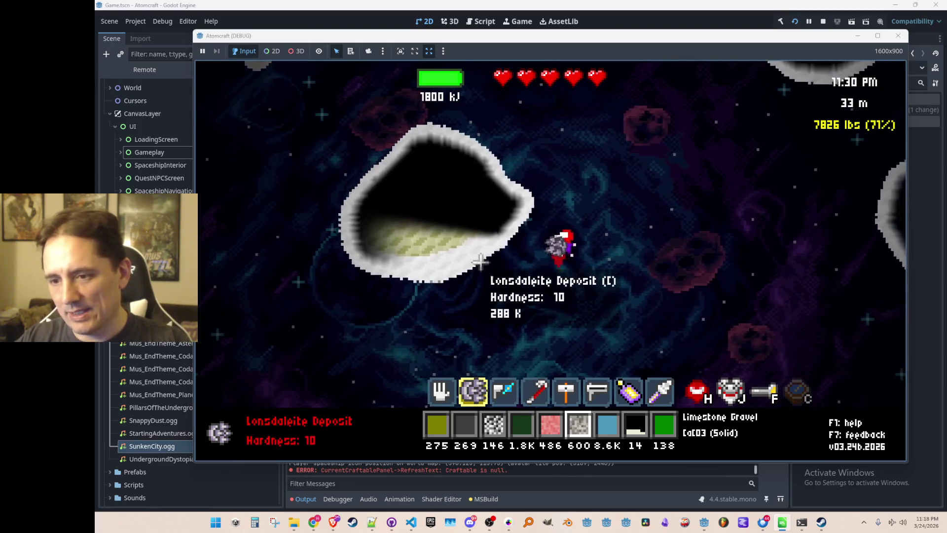
Step: Turn free mode off with the 'free' console command
key("grave")
type("ee")
key("Return")
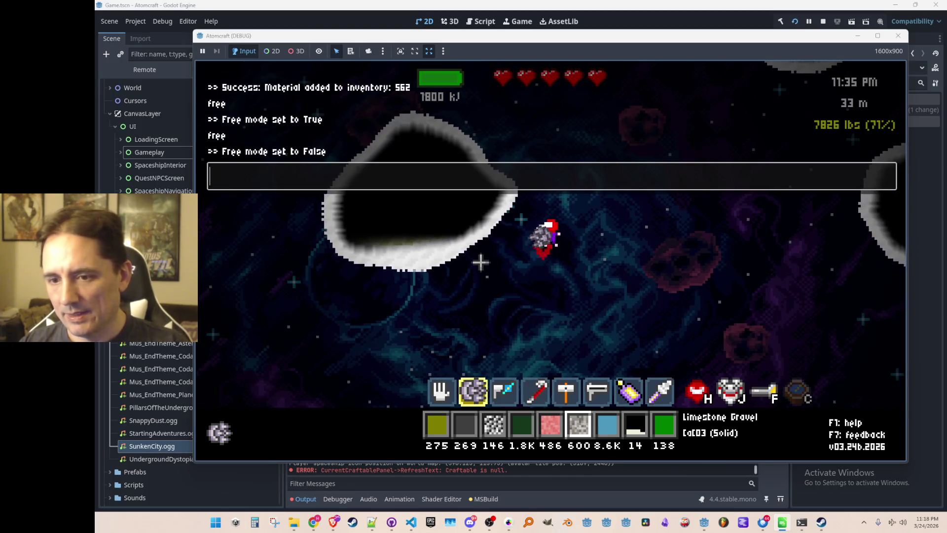
key("grave")
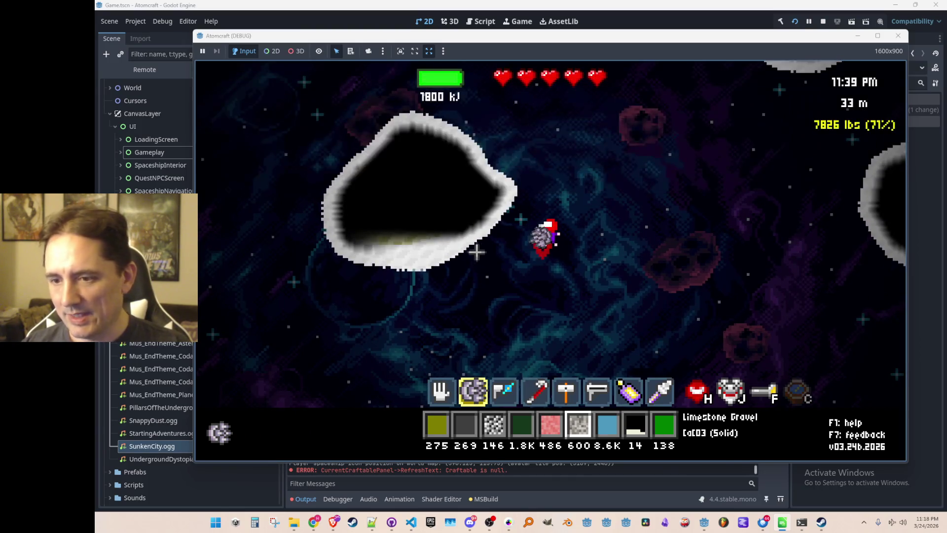
Step: Browse the Upgrades list in the shop panel, then close it
key("Tab")
left_click(351, 131)
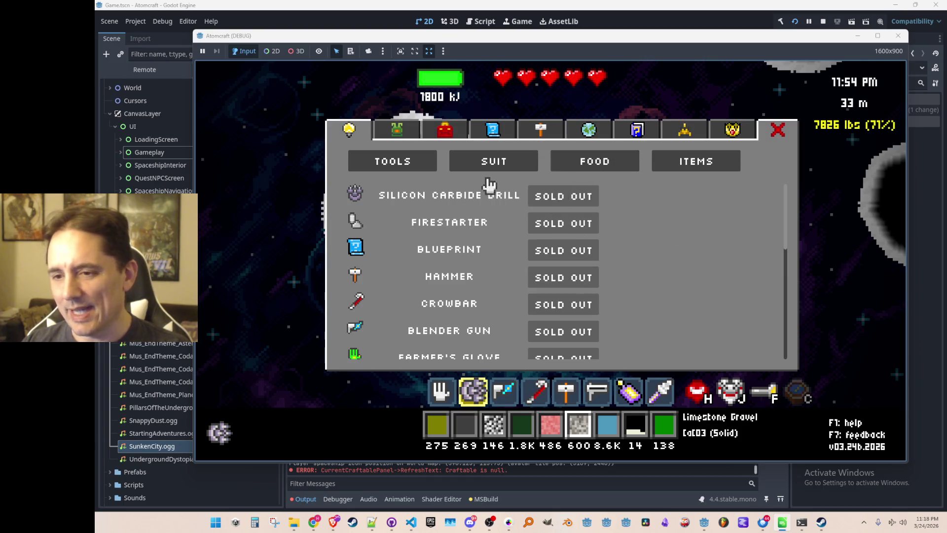
key("Tab")
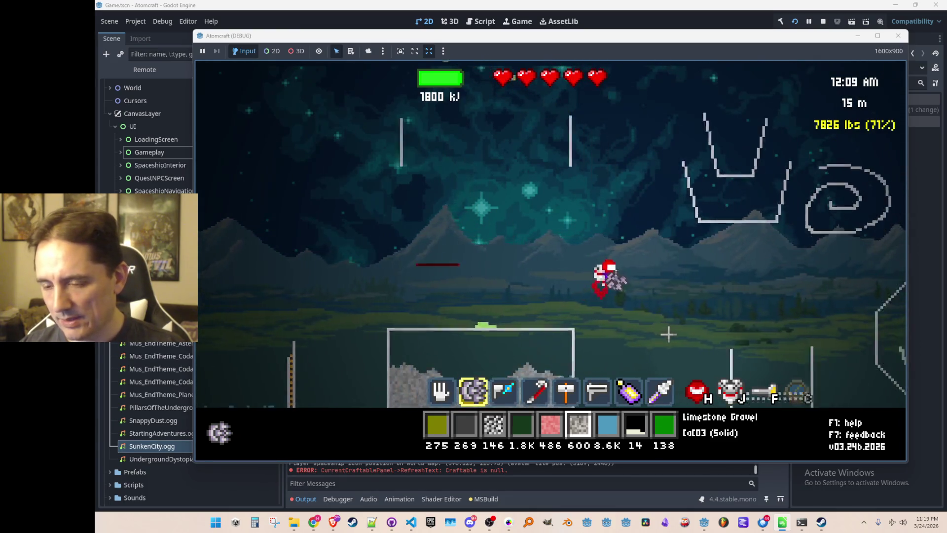
Step: Travel right over the hill and through the lake
key("d")
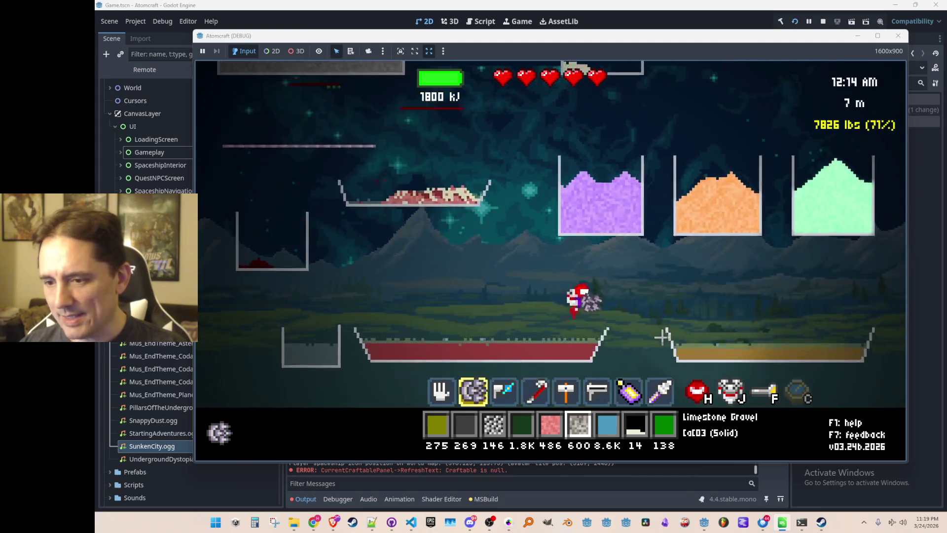
key("d")
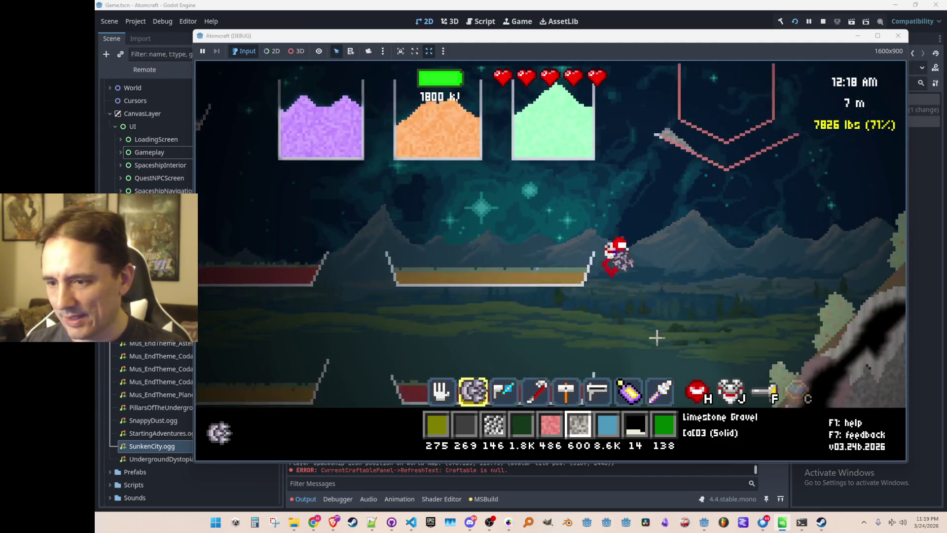
key("d")
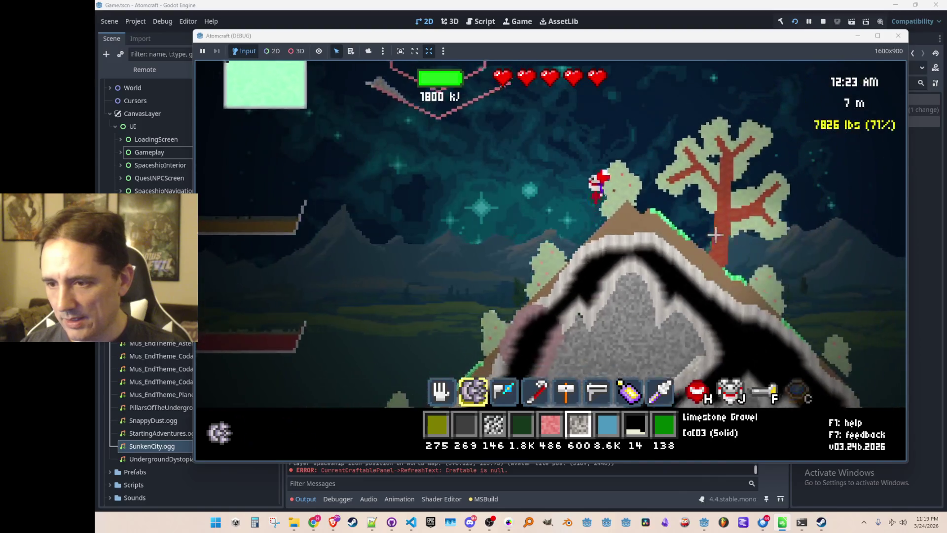
key("d")
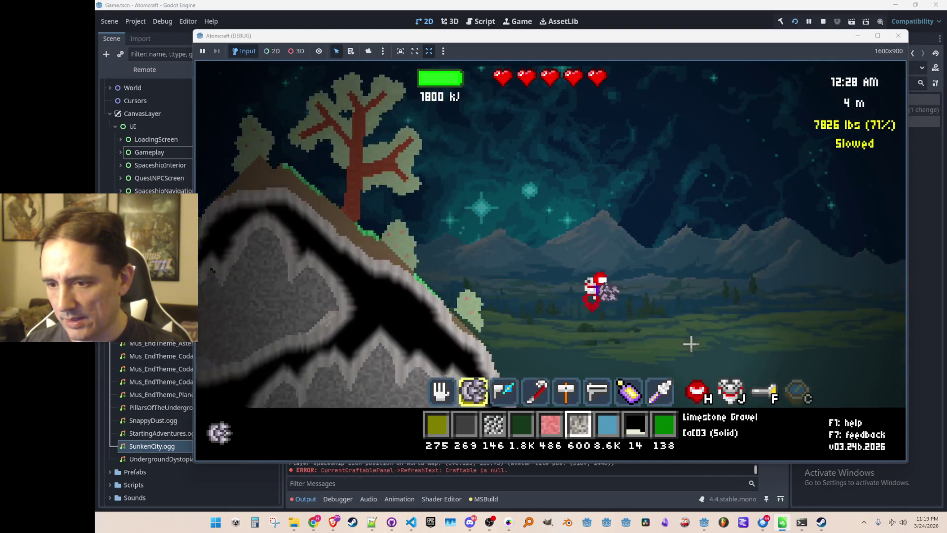
key("d")
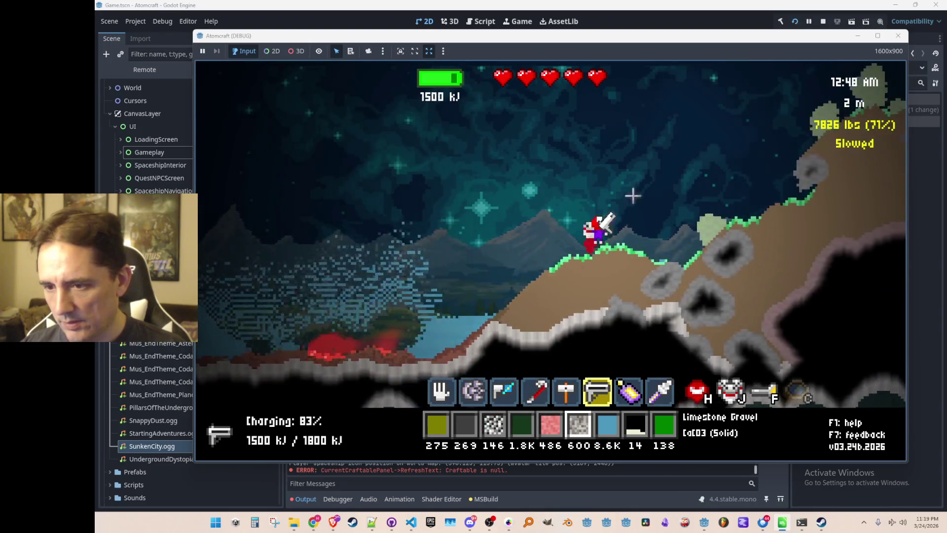
key("d")
Step: Fly over the lake to the forested hill and blast one of its trees
key("space")
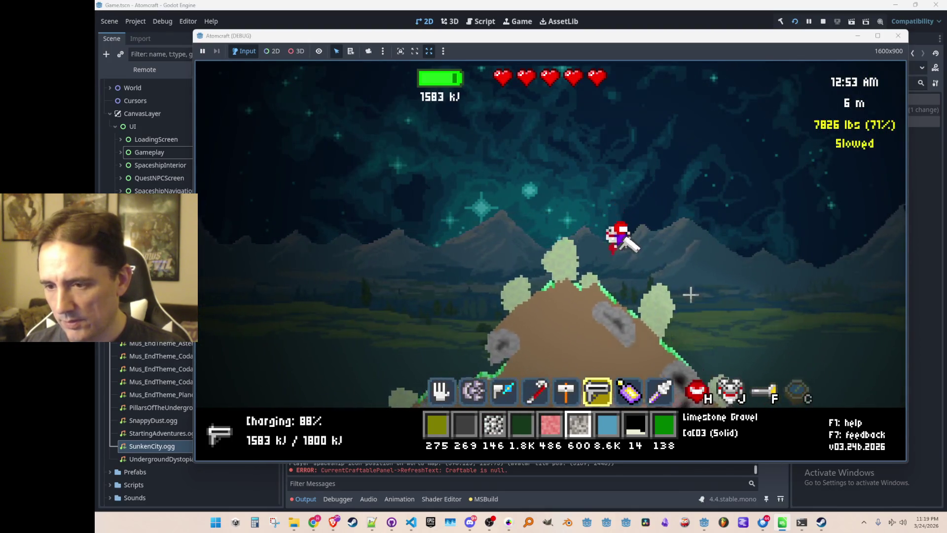
key("d")
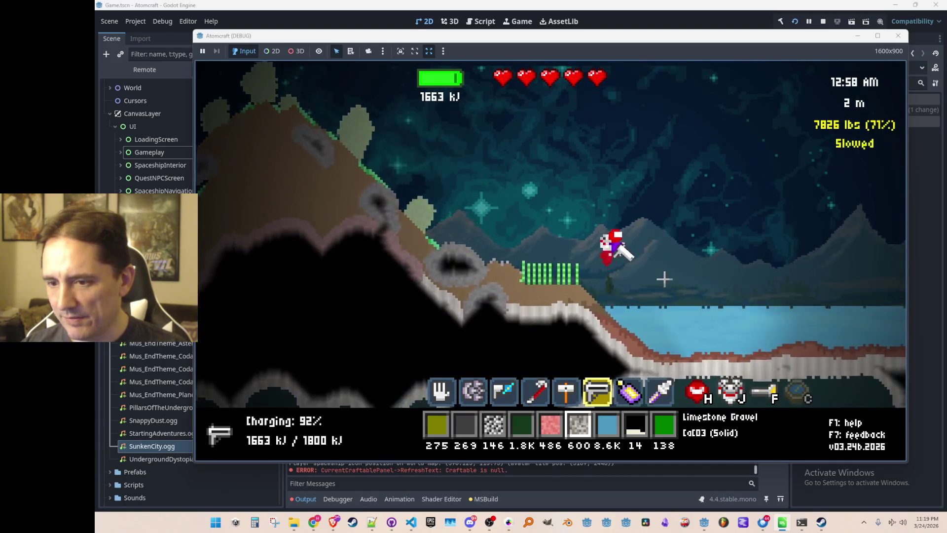
key("d")
key("space")
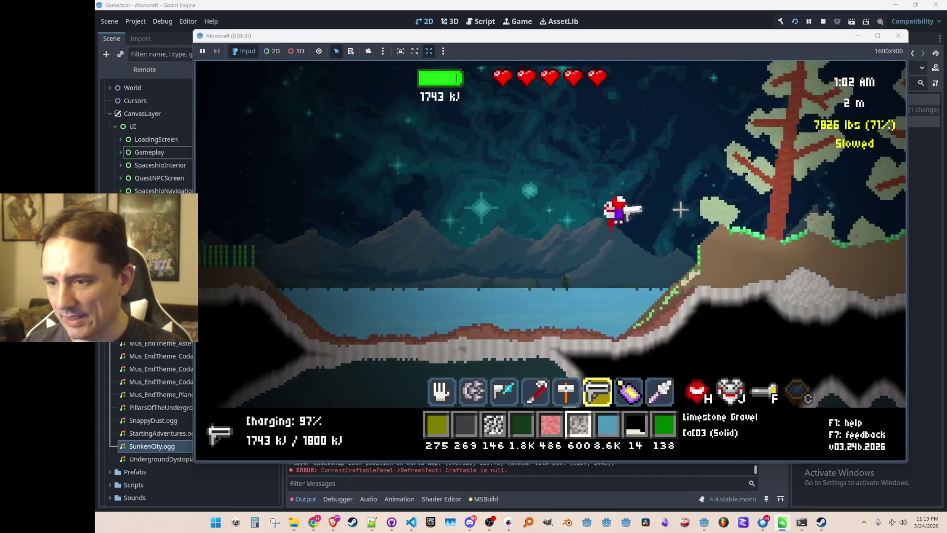
left_click(683, 220)
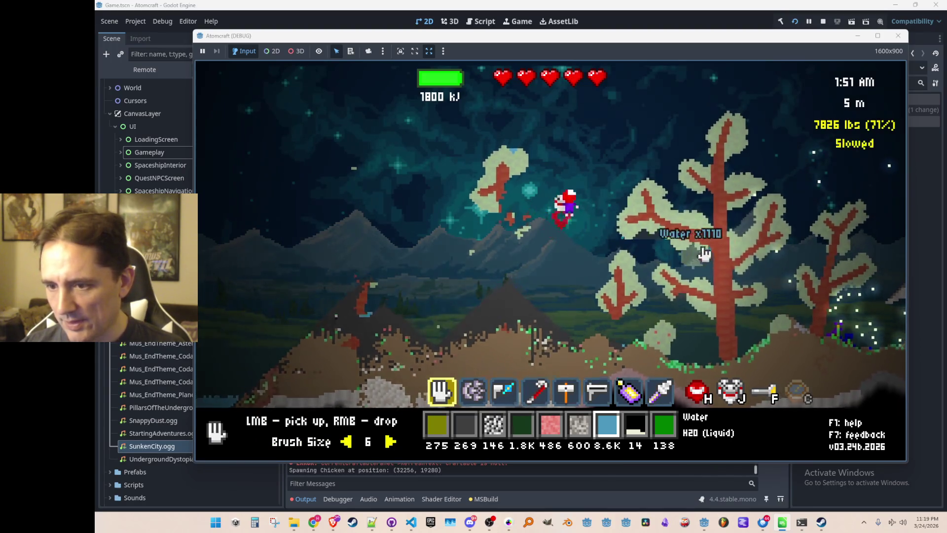
Step: Excavate a large cavity under the forested hill
key("d")
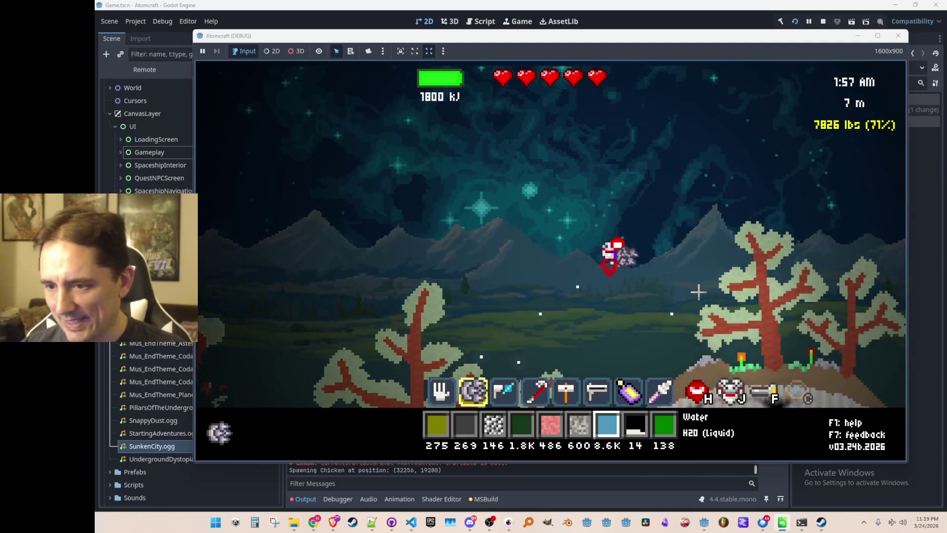
left_click_drag(615, 350, 682, 309)
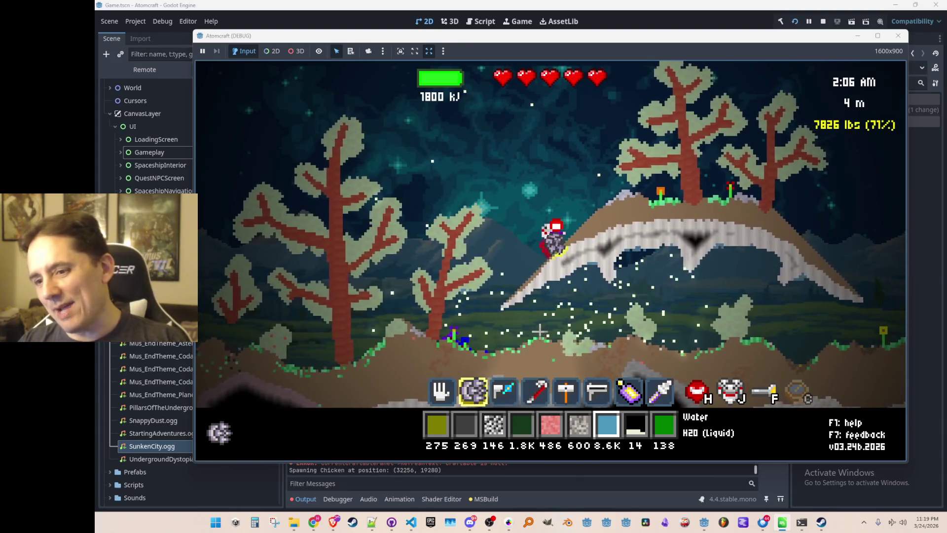
mouse_move(646, 245)
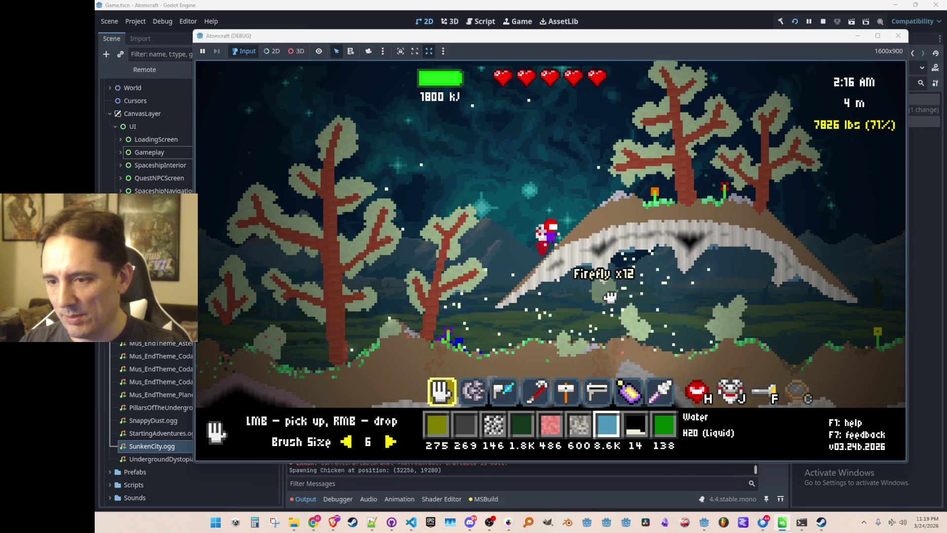
Step: Fly right past the hill and view the equipment panel showing the equipped Peace Ring
key("w")
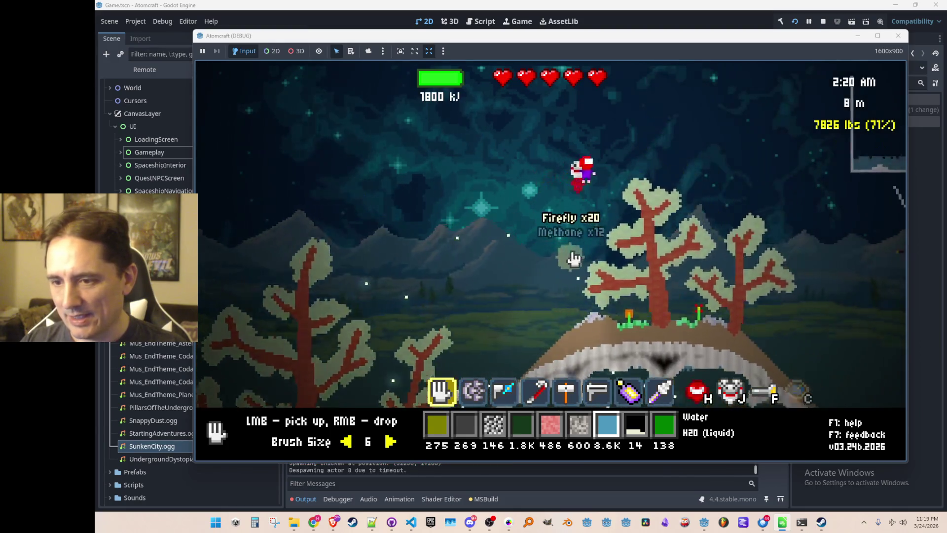
key("d")
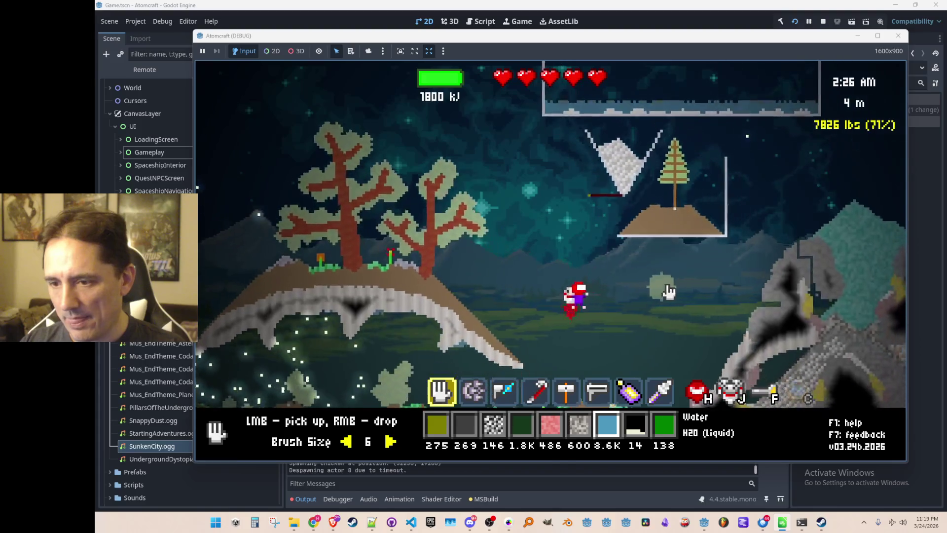
key("d")
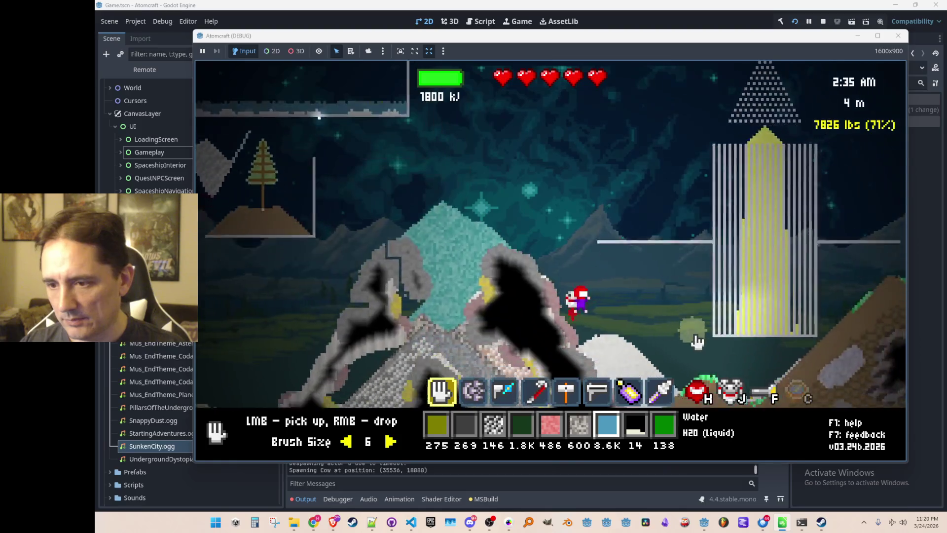
mouse_move(573, 74)
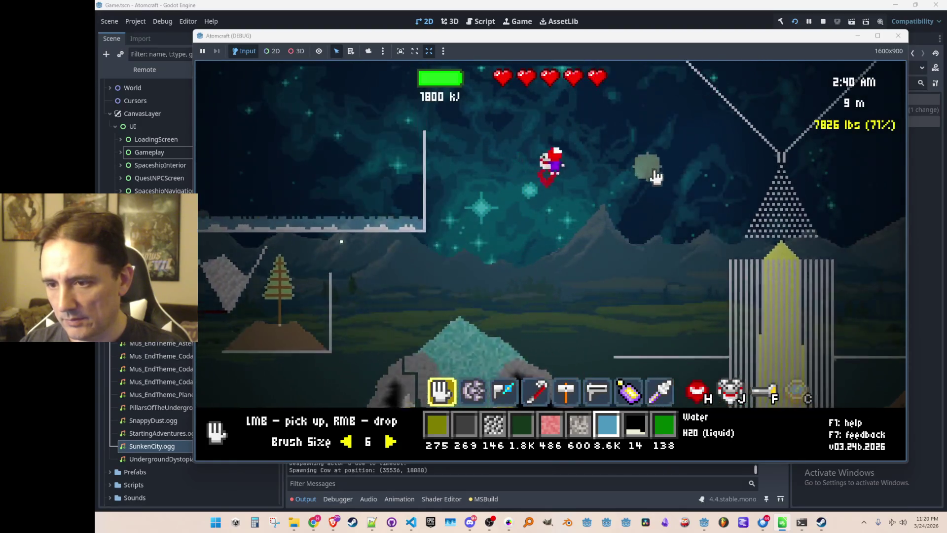
key("u")
left_click(445, 131)
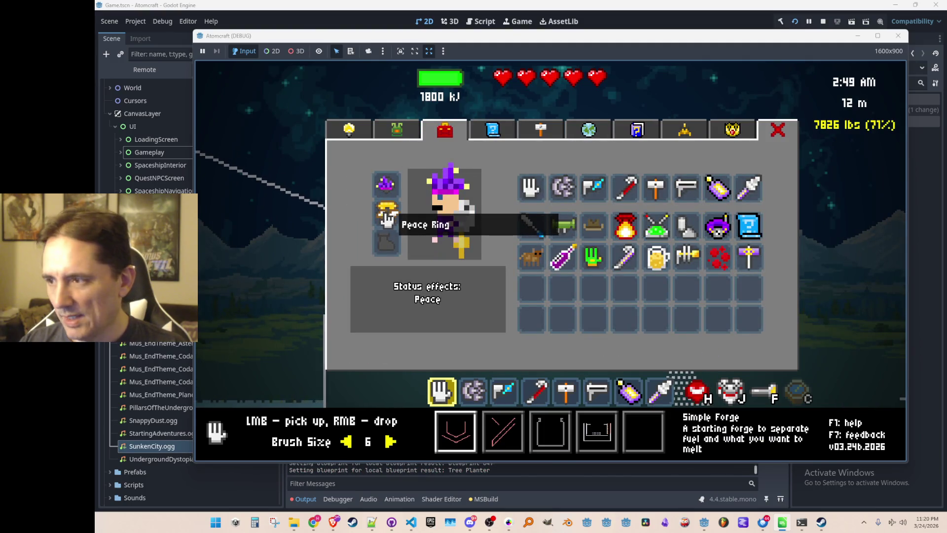
Step: Close the equipment panel and fly right over the hills into the forest at 4 m
key("Escape")
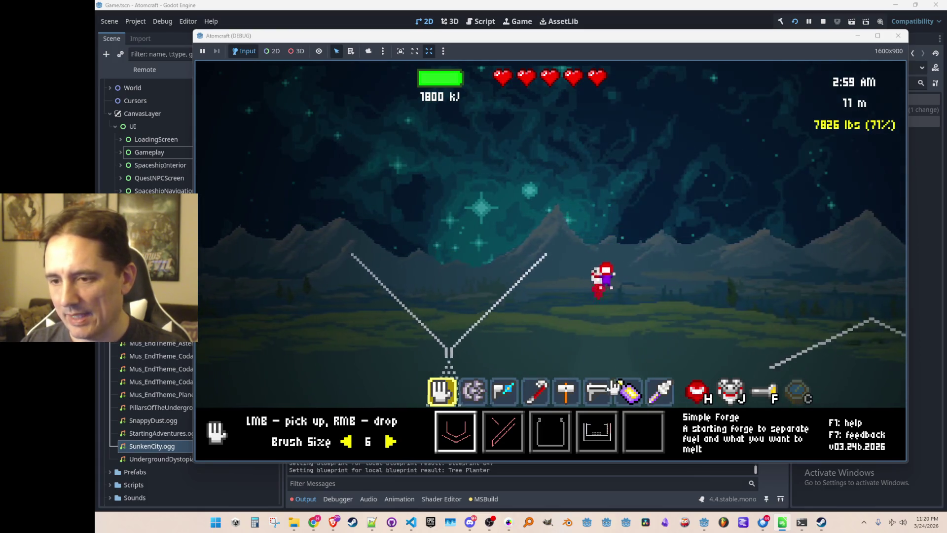
key("d")
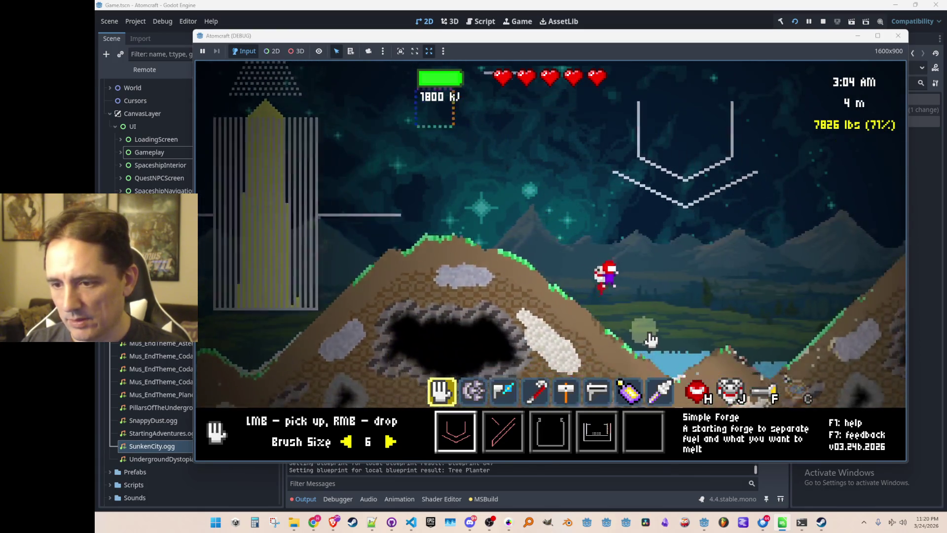
key("d")
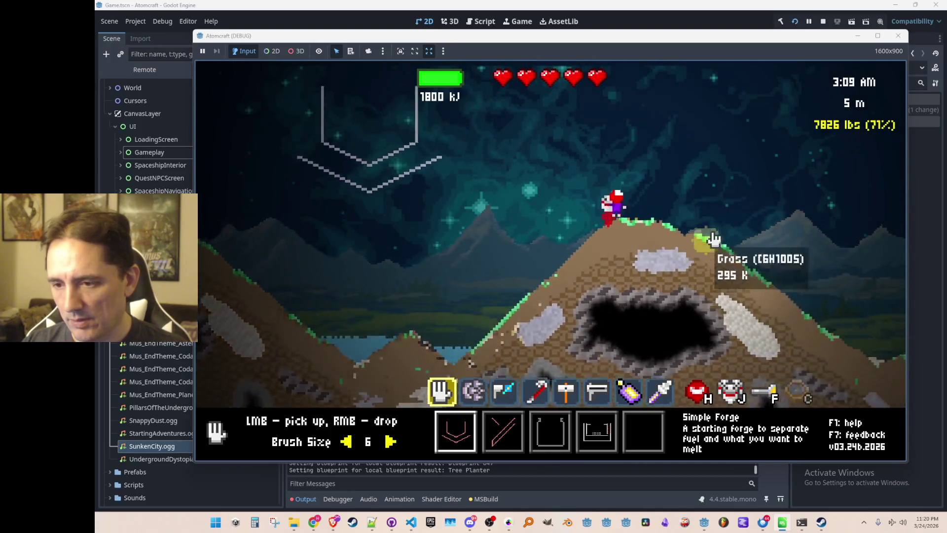
key("d")
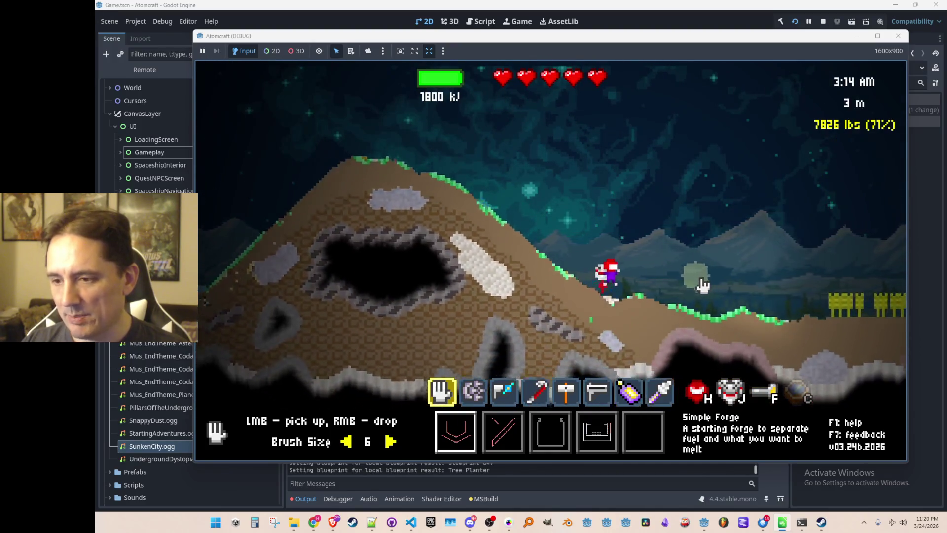
key("d")
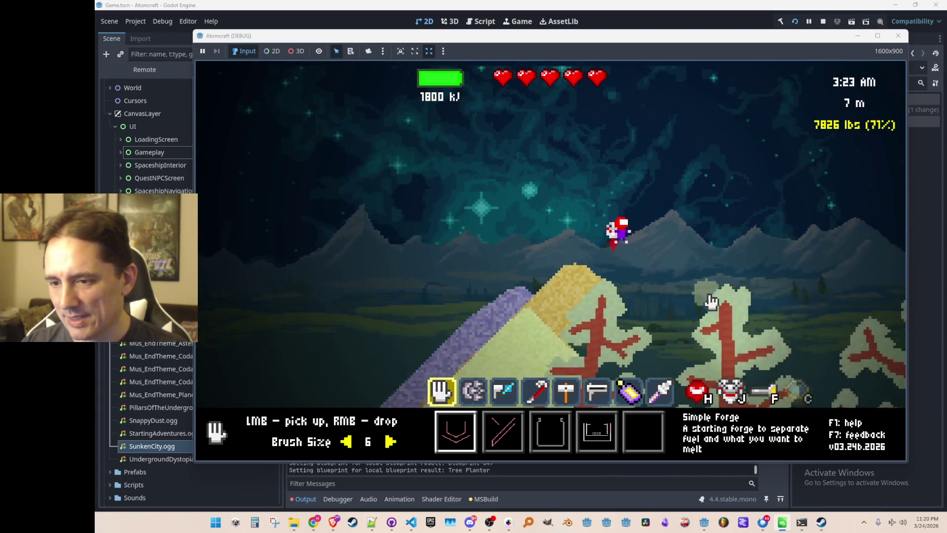
Step: Switch to the mining tool and fly up over the trees and right onto the sand peak
key("2")
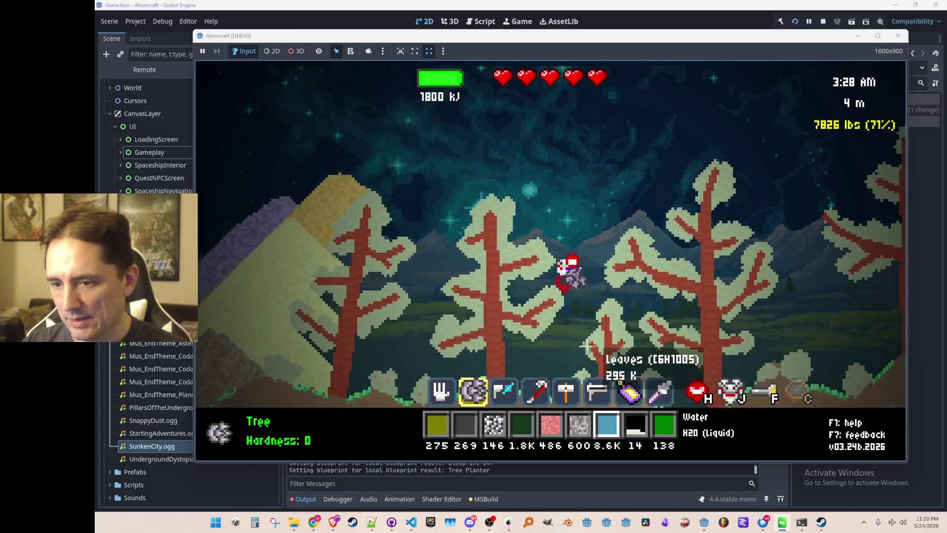
key("space")
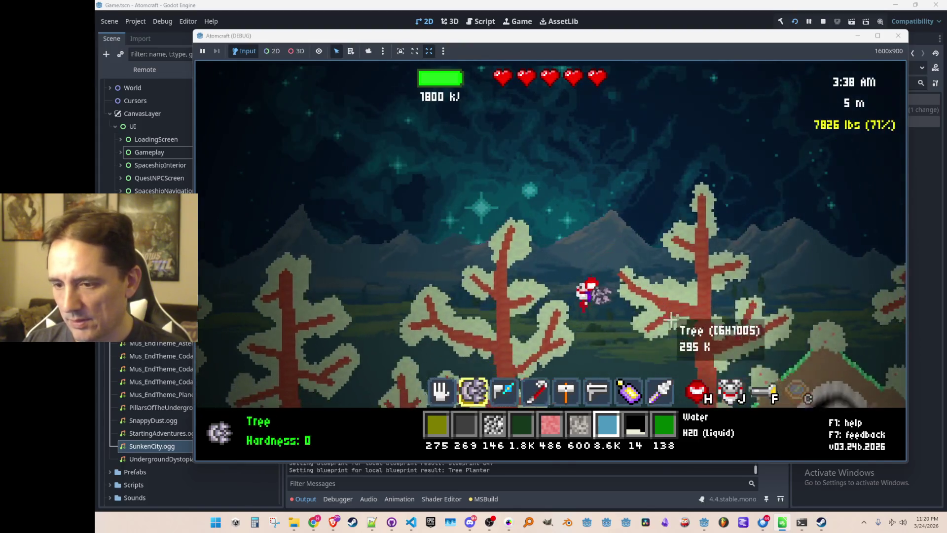
key("space")
key("d")
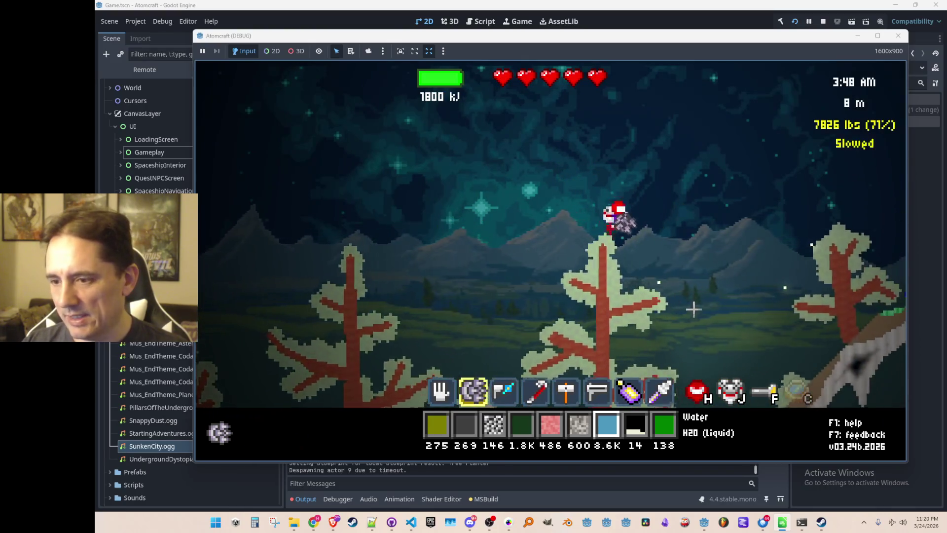
key("d")
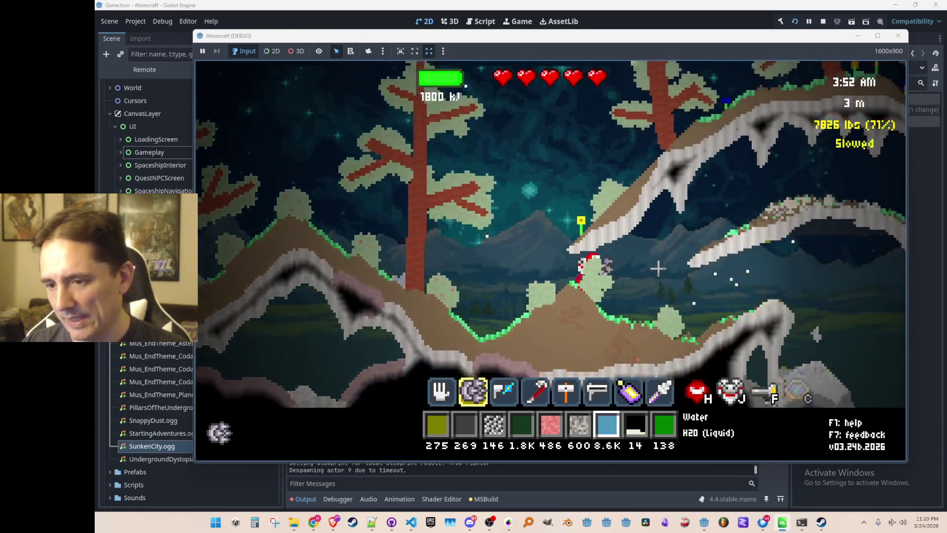
key("d")
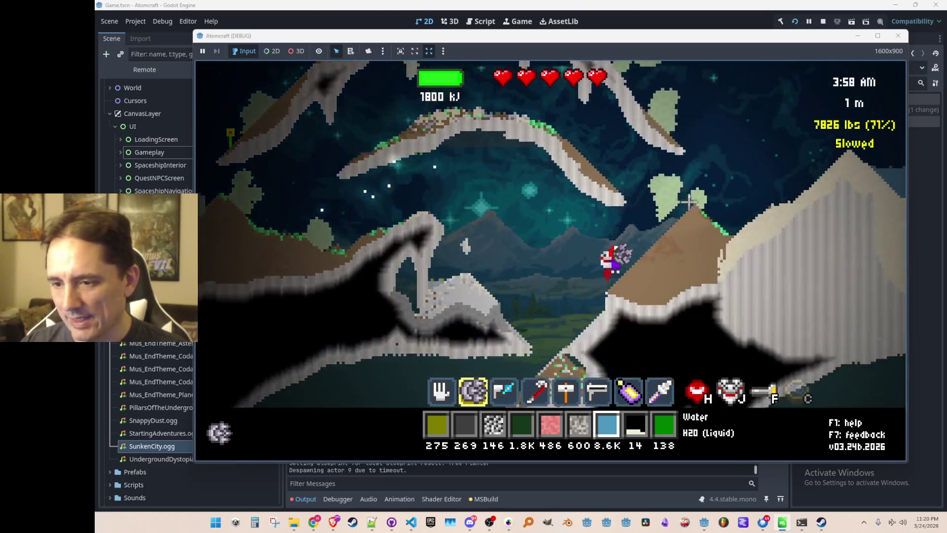
key("d")
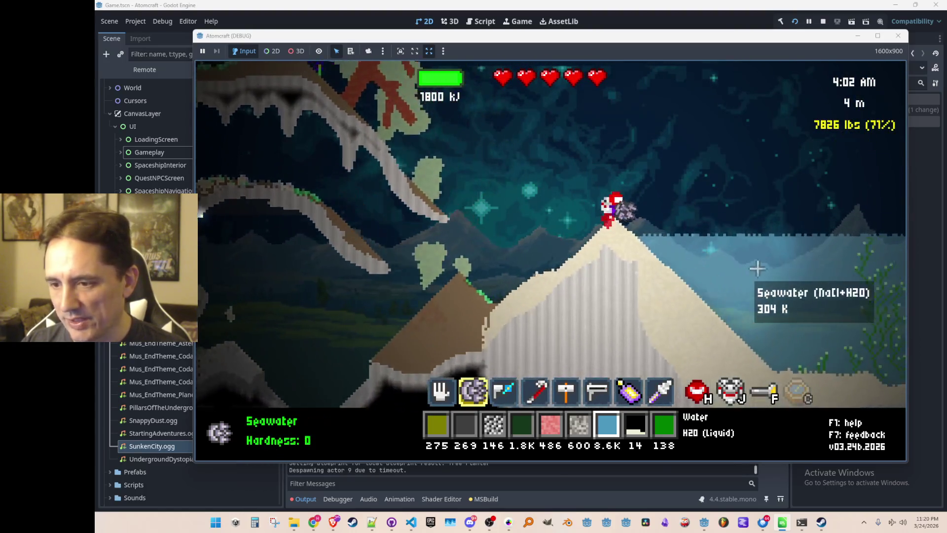
key("a")
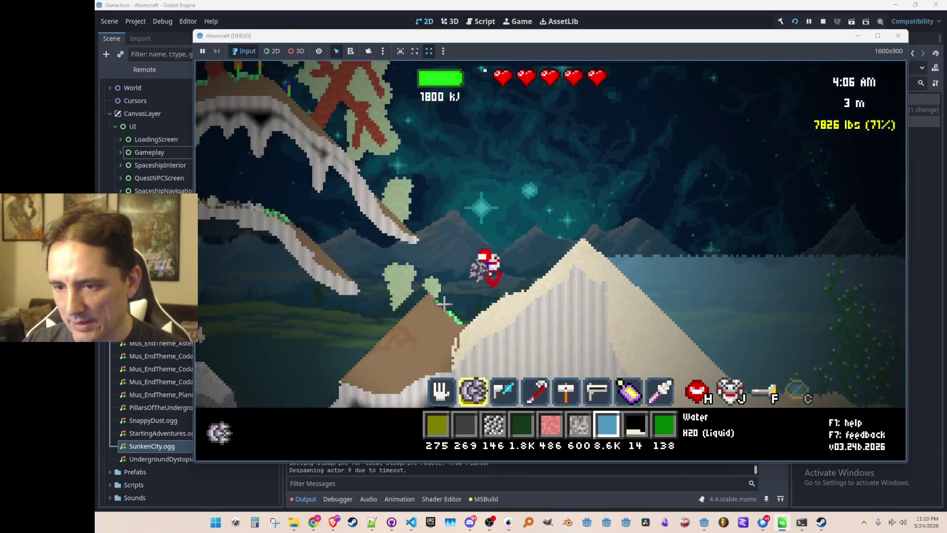
Step: Dig down into the cave collecting limestone gravel and argentite, then bring up the console
key("d")
mouse_move(499, 357)
left_mouse_down()
mouse_move(533, 343)
mouse_move(477, 314)
left_mouse_up()
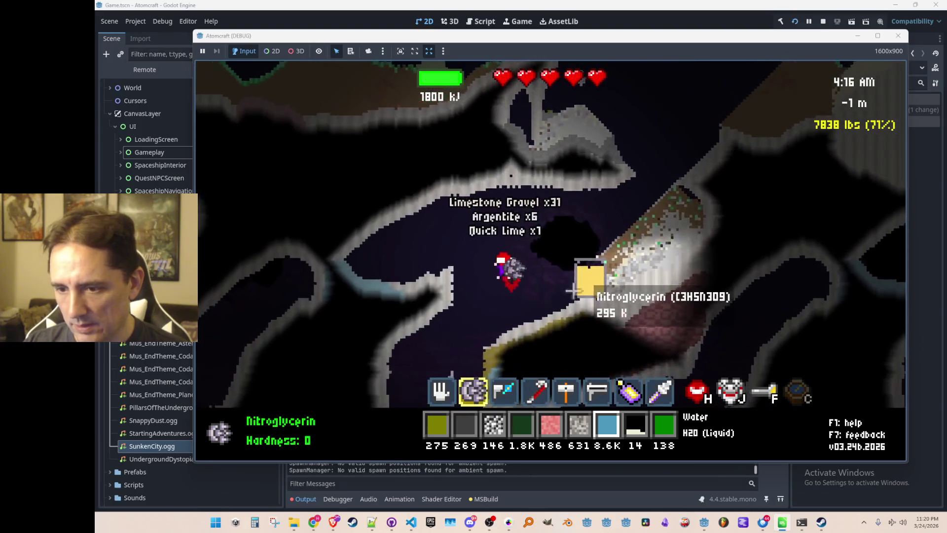
key("a")
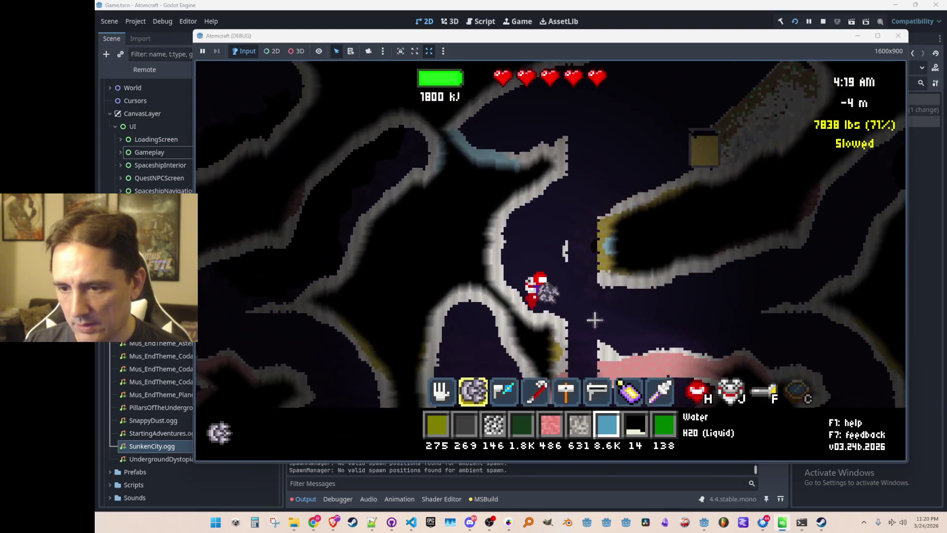
mouse_move(595, 320)
left_mouse_down()
mouse_move(635, 285)
mouse_move(603, 237)
mouse_move(554, 332)
mouse_move(620, 247)
left_mouse_up()
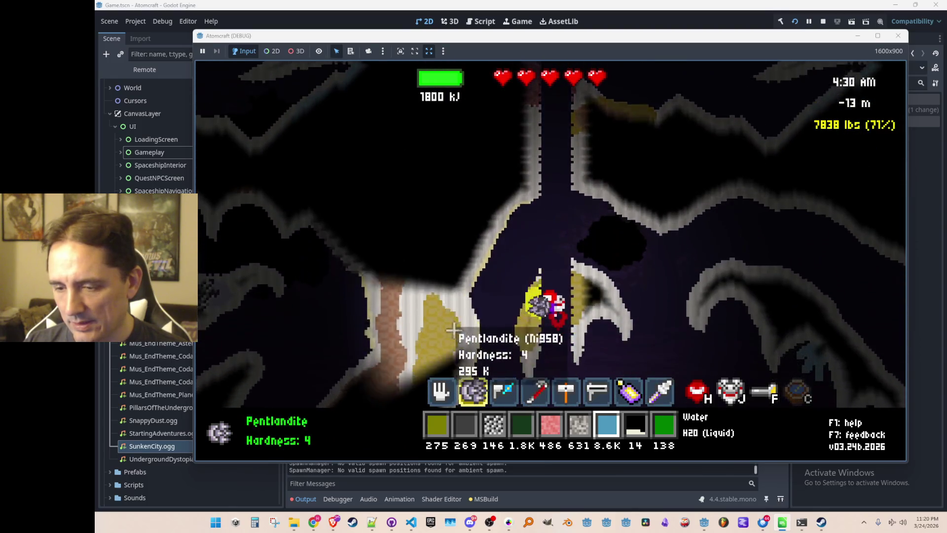
key("w")
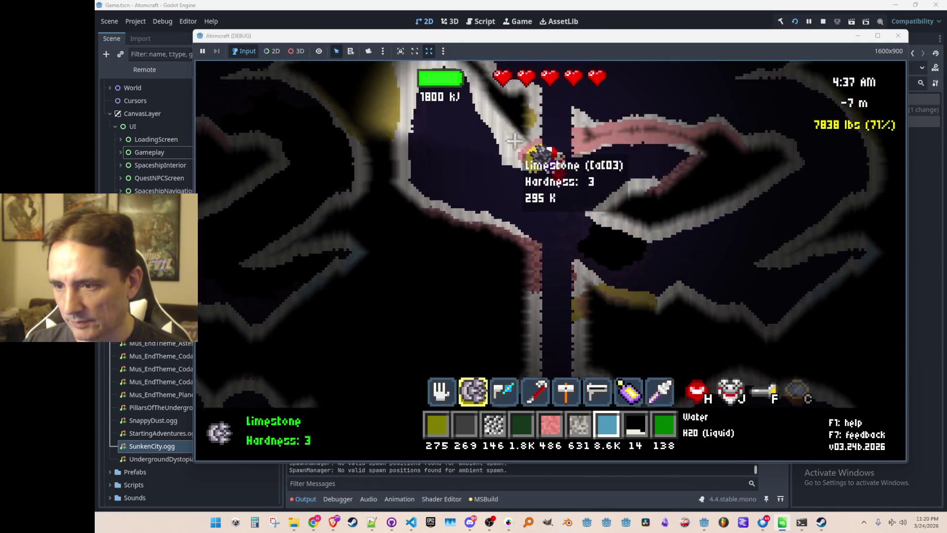
key("grave")
Step: Run the 'day' console command, then fly up out of the shaft onto the daylit surface
type("day")
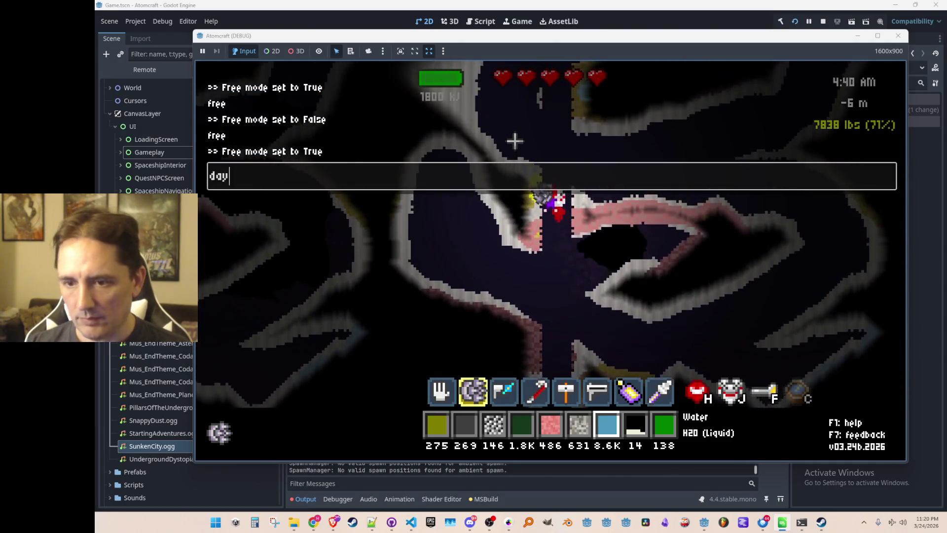
key("Return")
key("grave")
key("w")
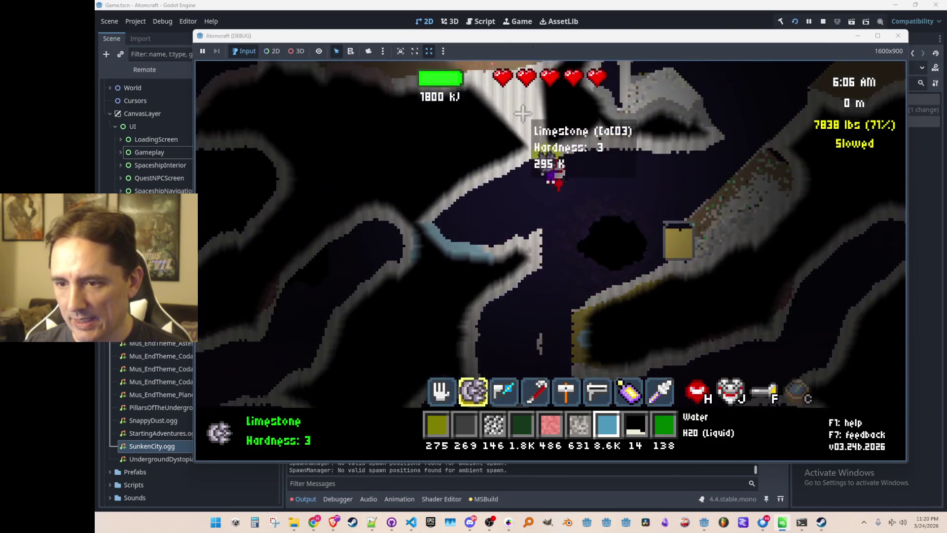
key("w")
key("d")
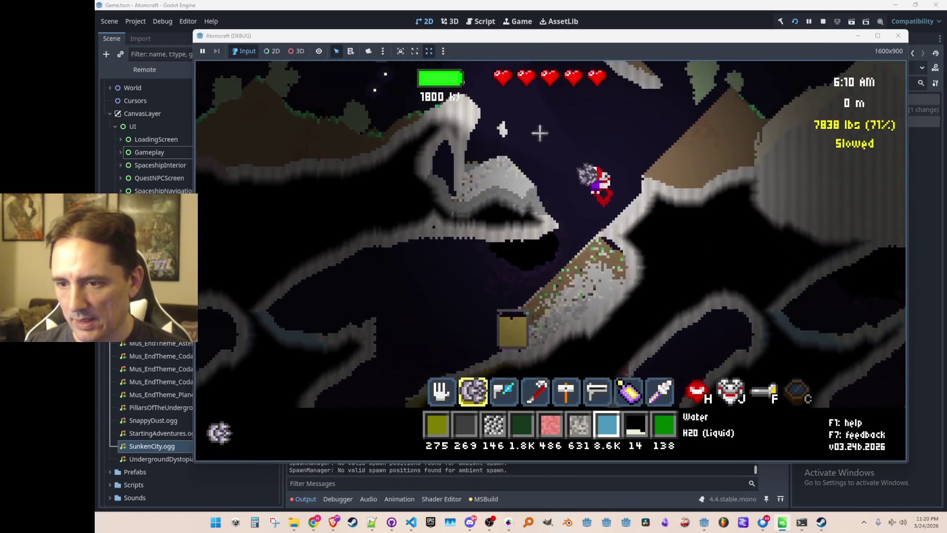
key("w")
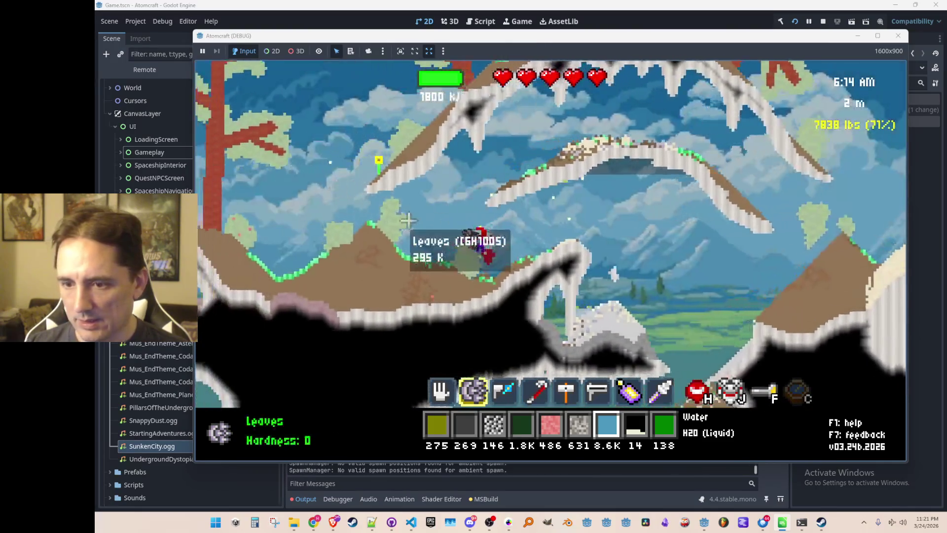
Step: Fly left across the hills past the trees, landing briefly on a hill
key("w")
key("a")
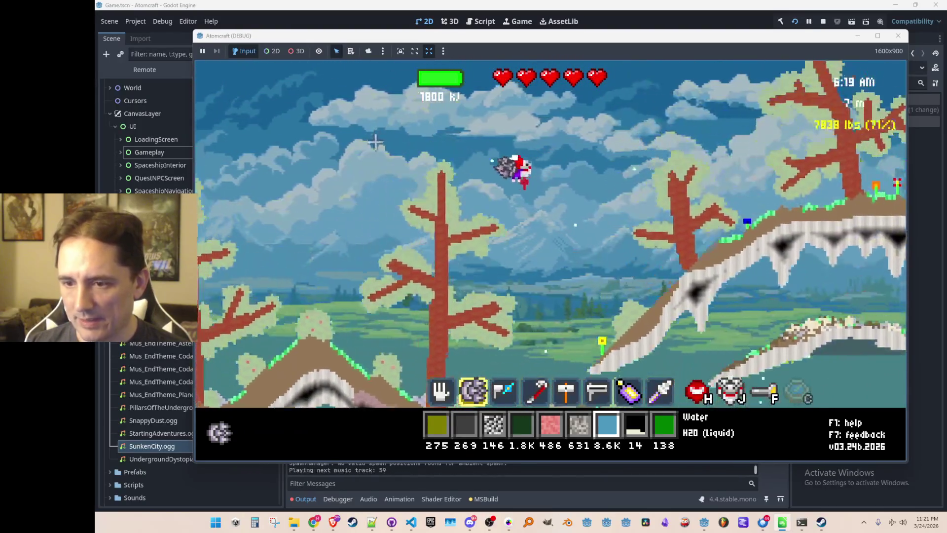
key("w")
key("d")
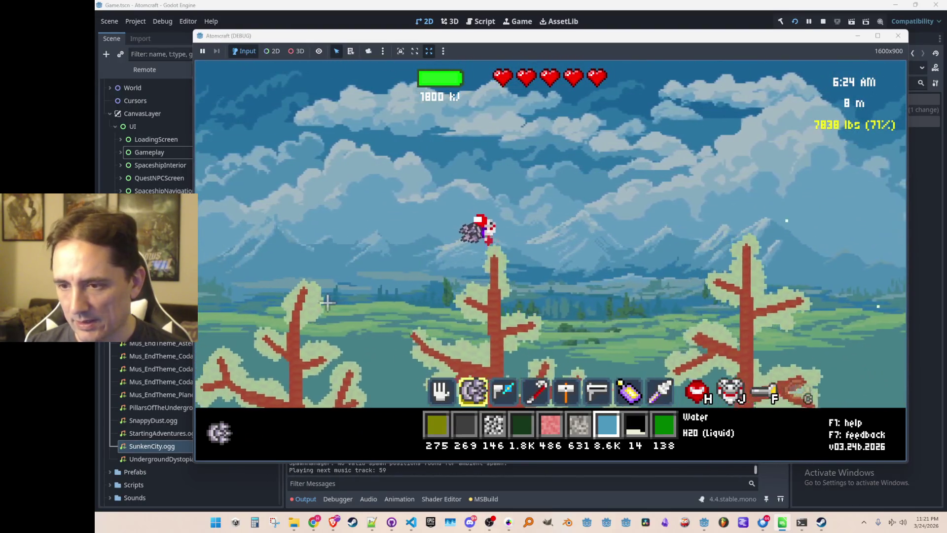
key("a")
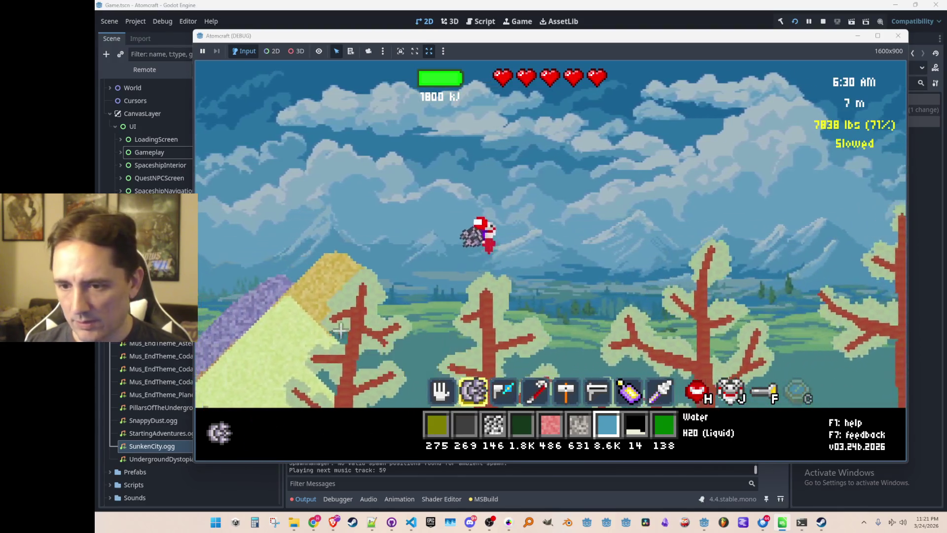
key("a")
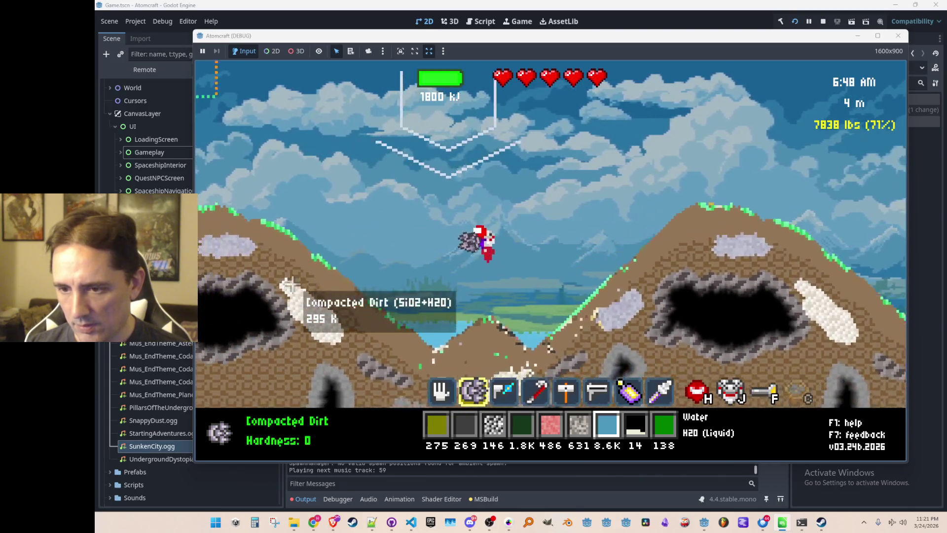
key("a")
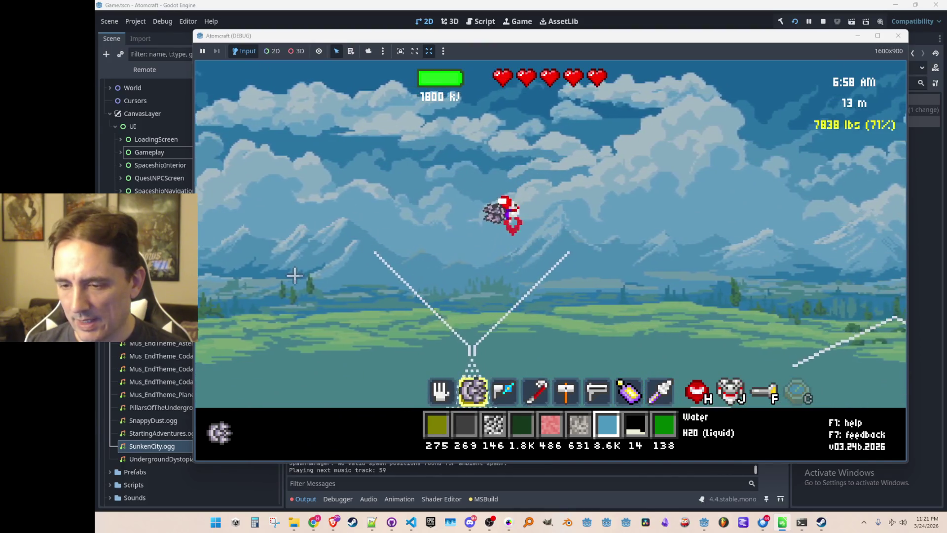
key("a")
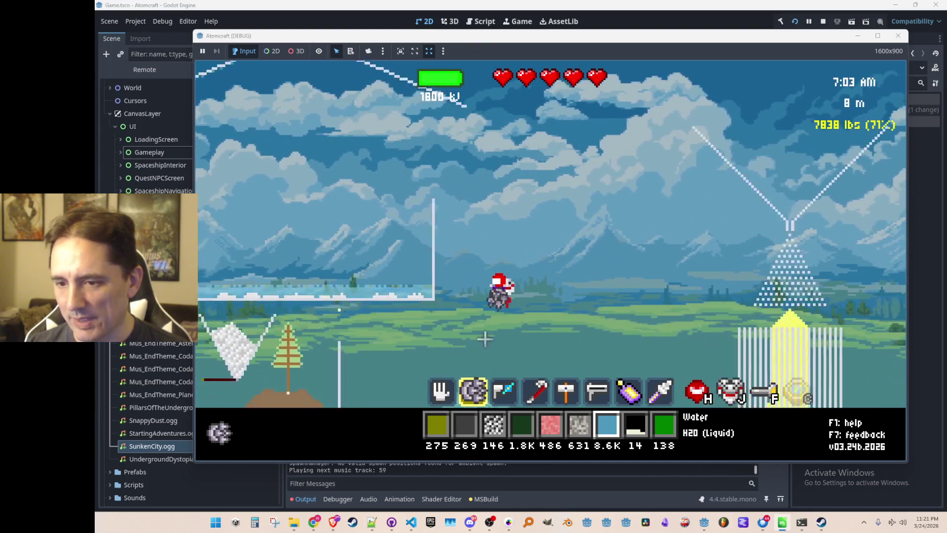
key("a")
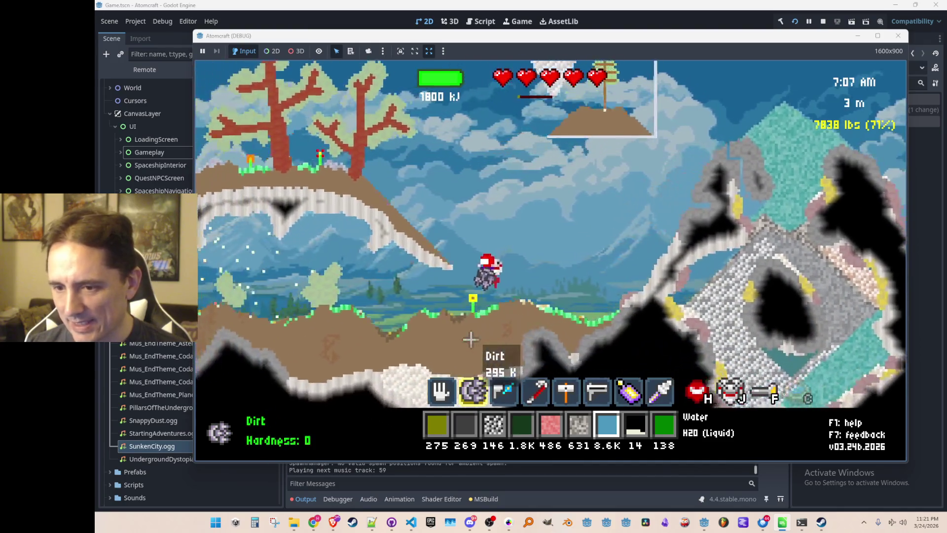
key("a")
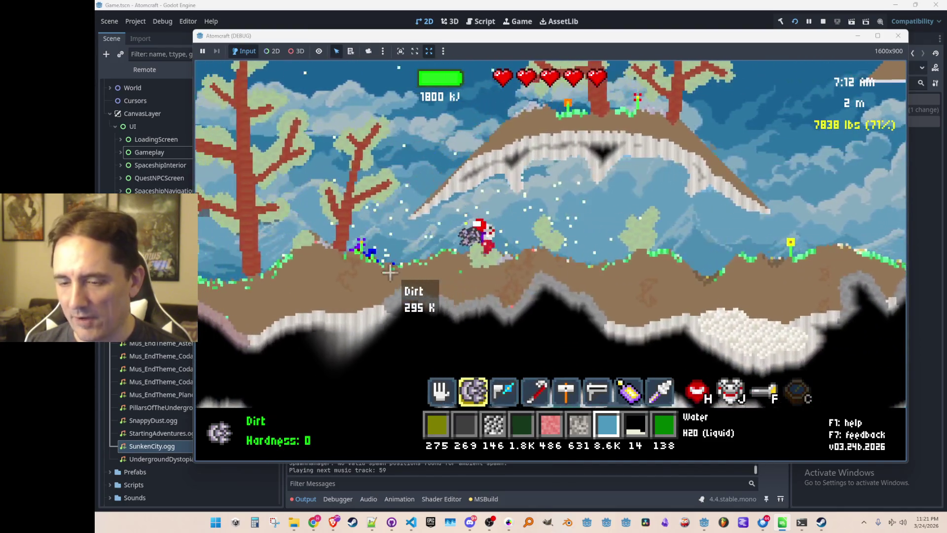
key("a")
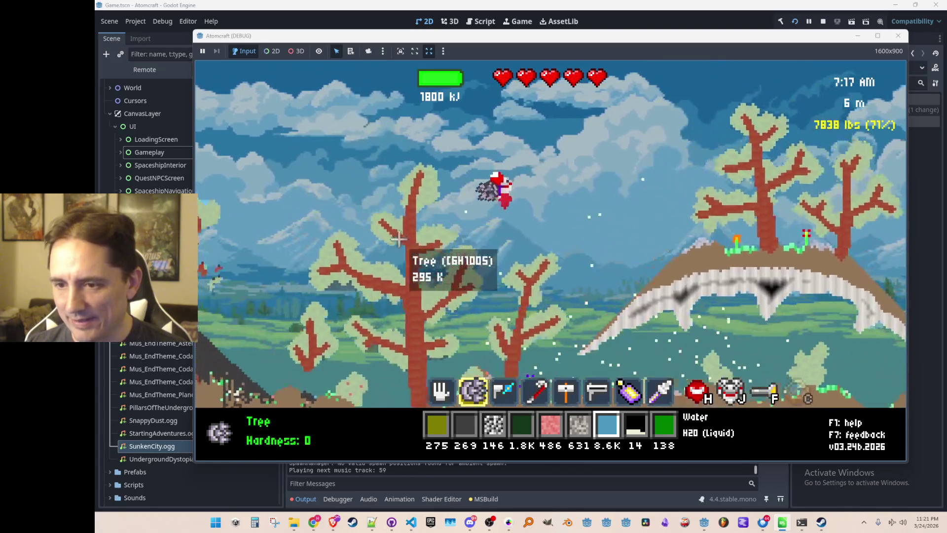
key("a")
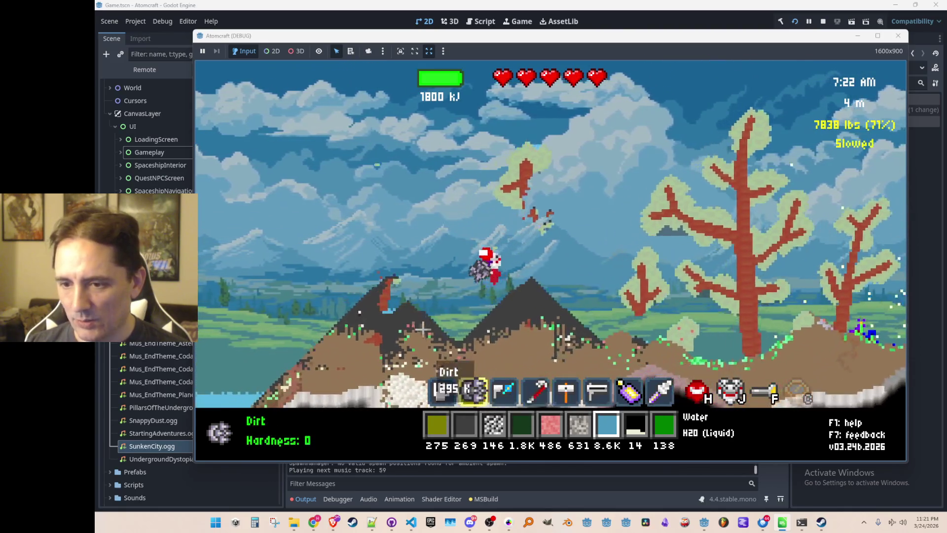
Step: Continue left over the lake and dirt hilltop, climbing past the floating platforms
key("a")
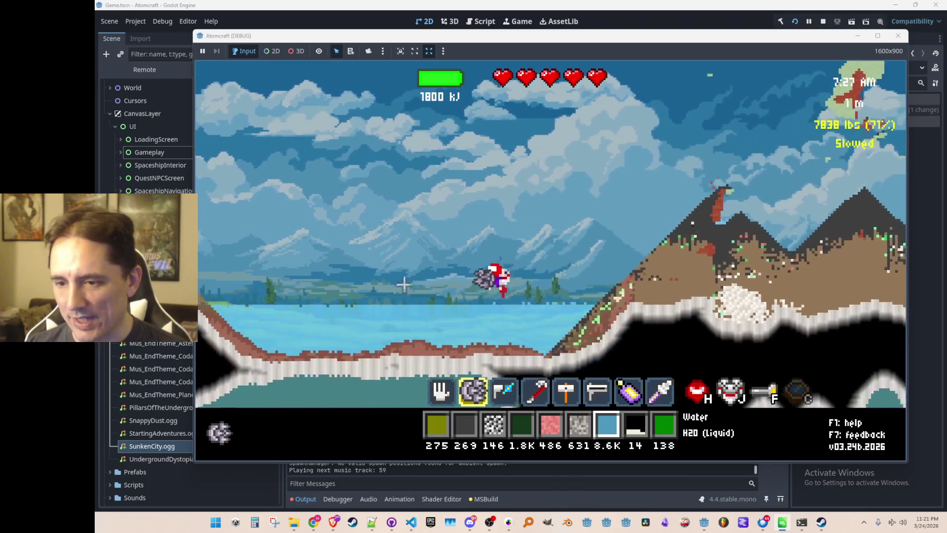
key("a")
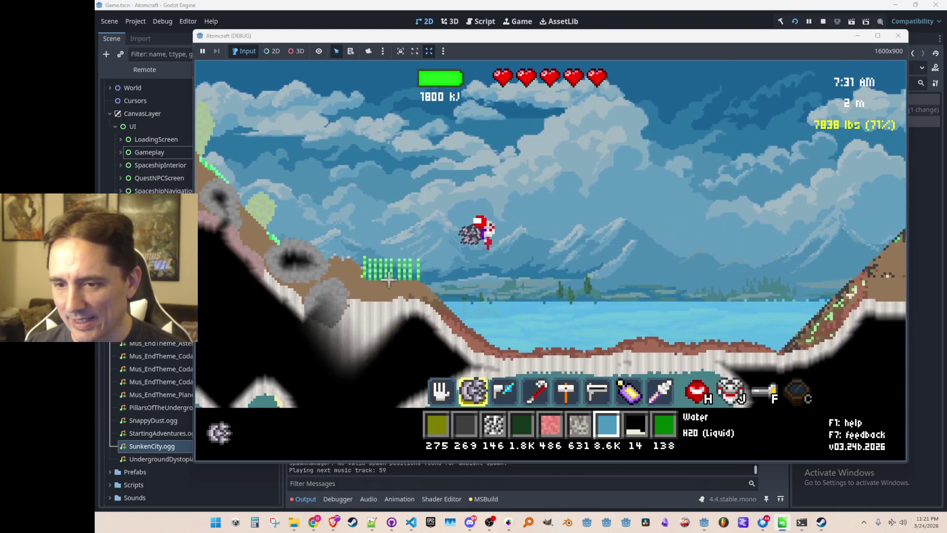
key("a")
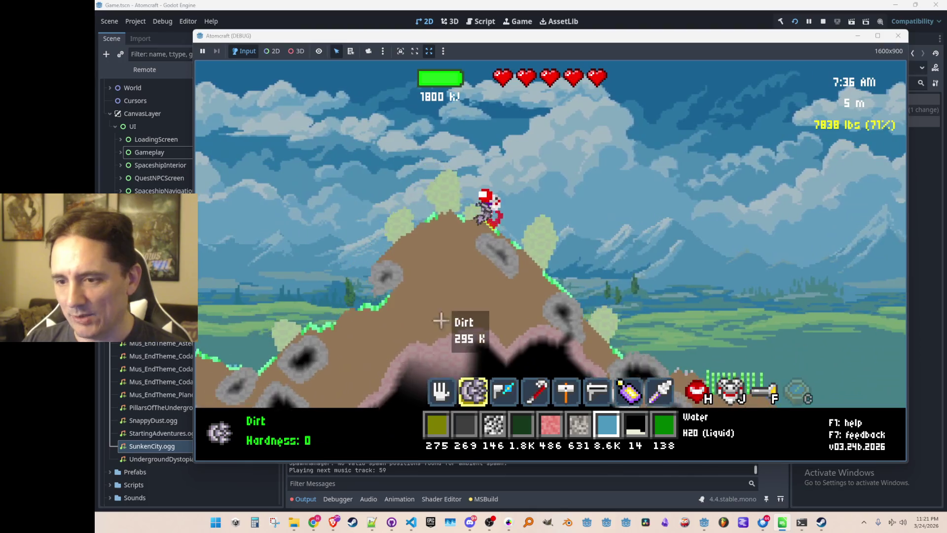
key("a")
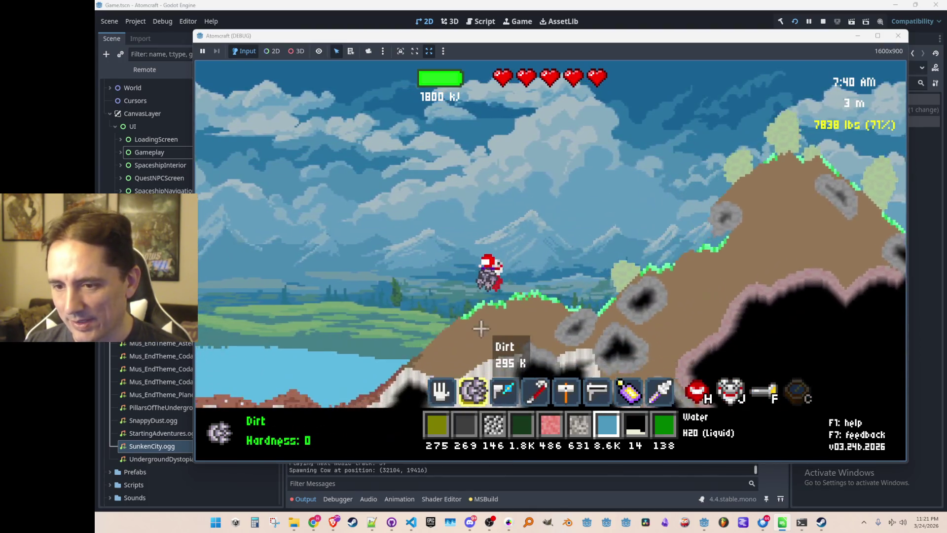
key("a")
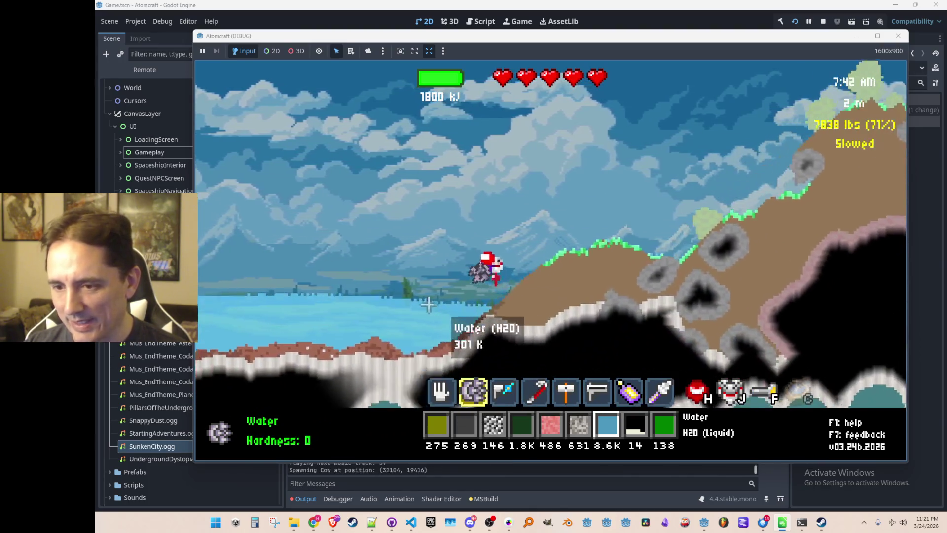
key("a")
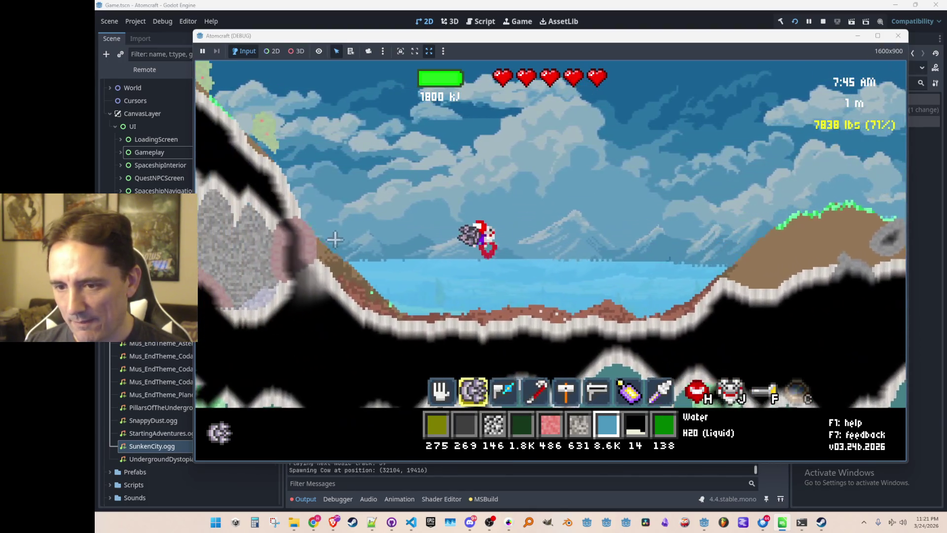
key("a")
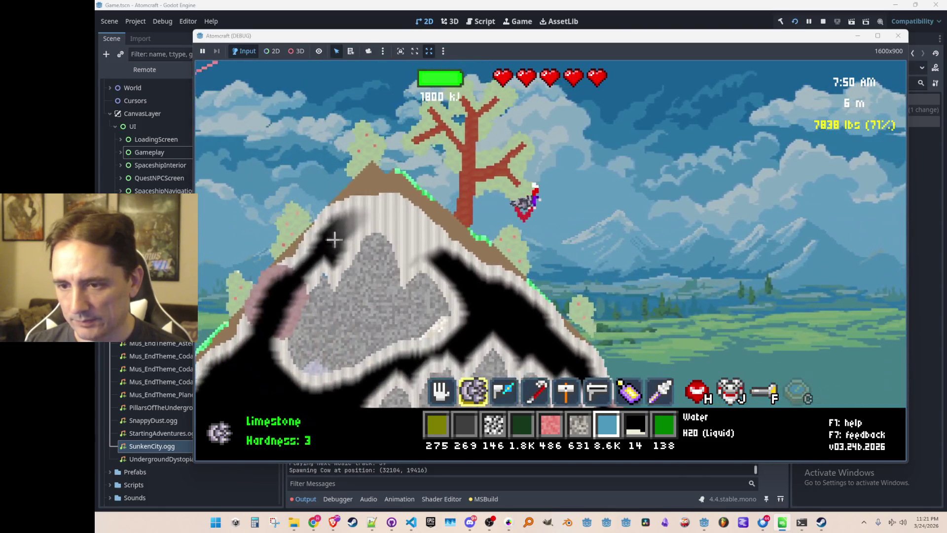
key("a")
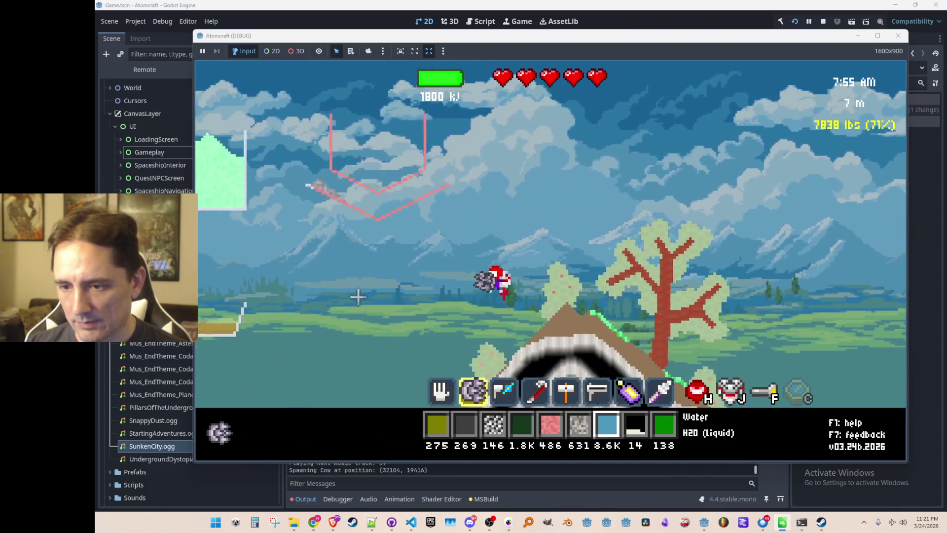
key("a")
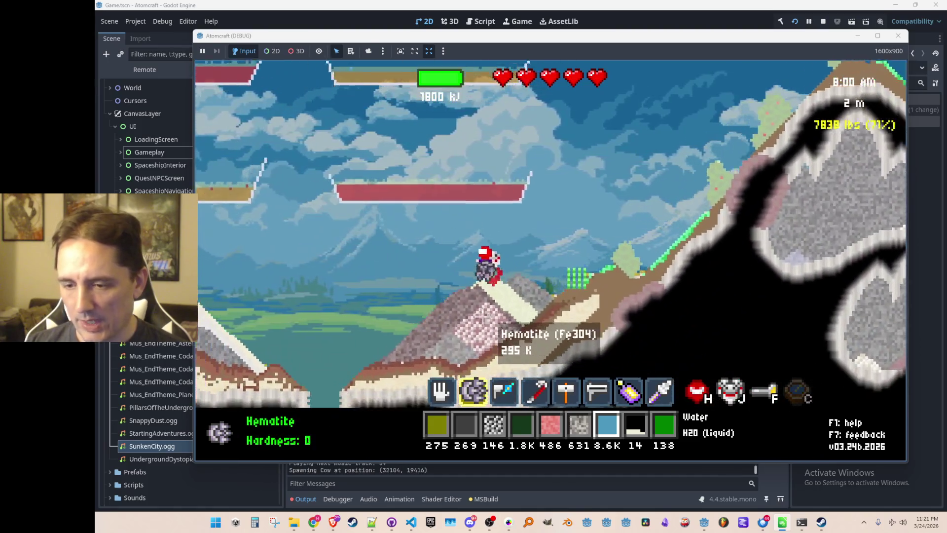
key("a")
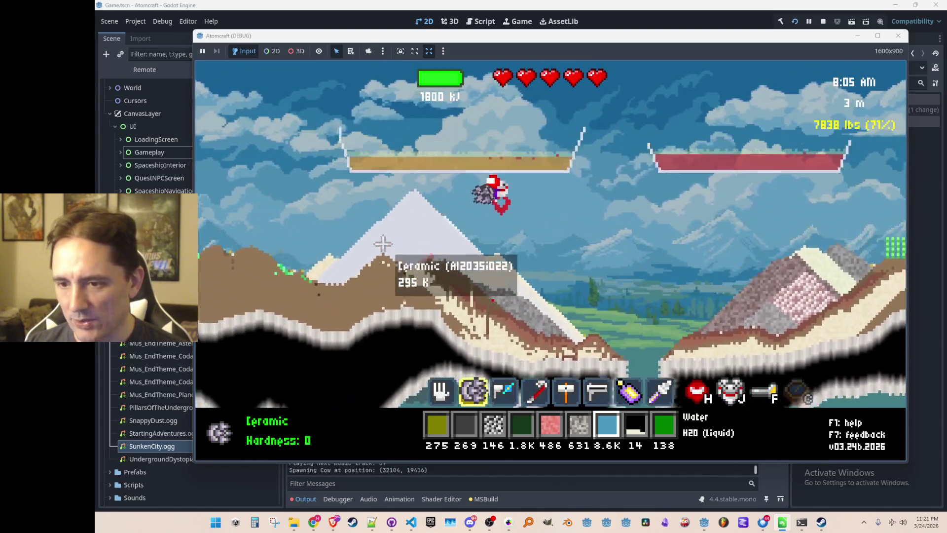
key("a")
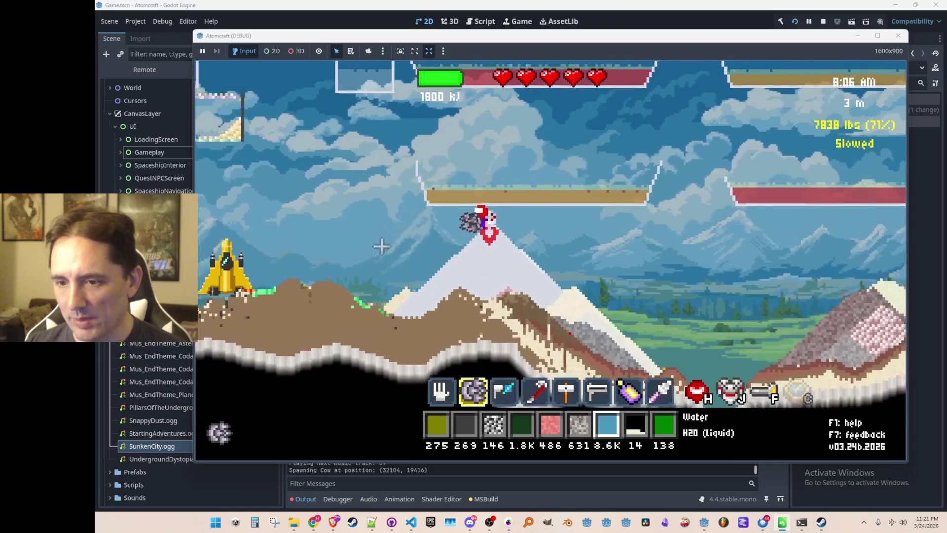
key("a")
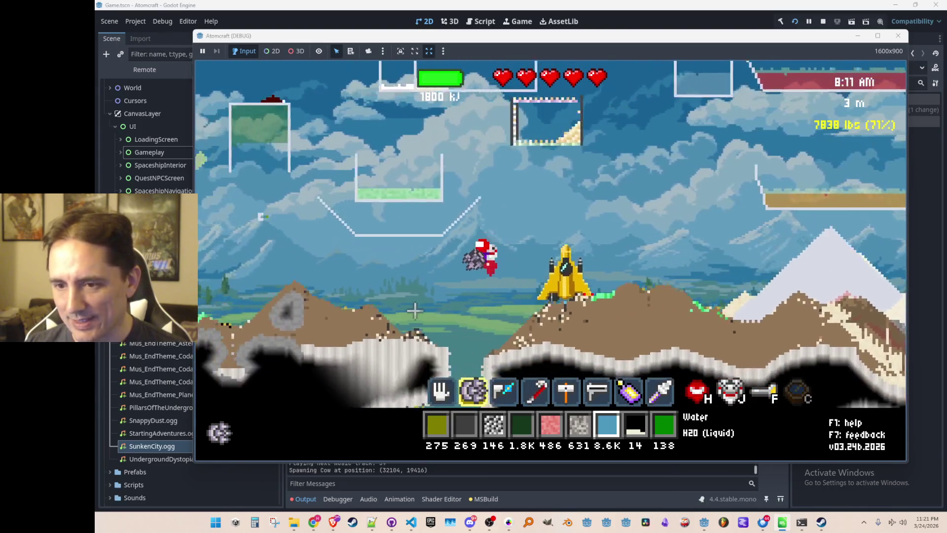
key("a")
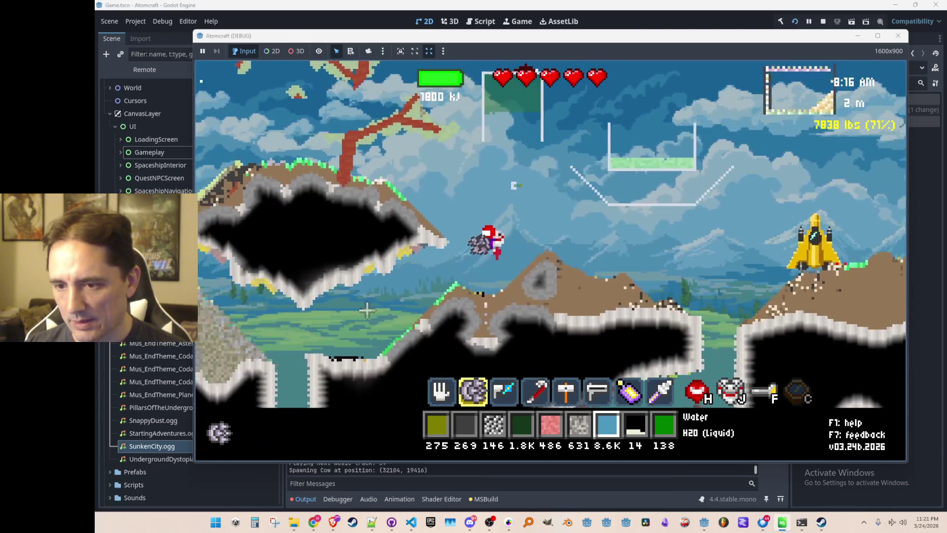
Step: Fly left over the tree tops and the pale stone ridge, mining ores along the way
key("a")
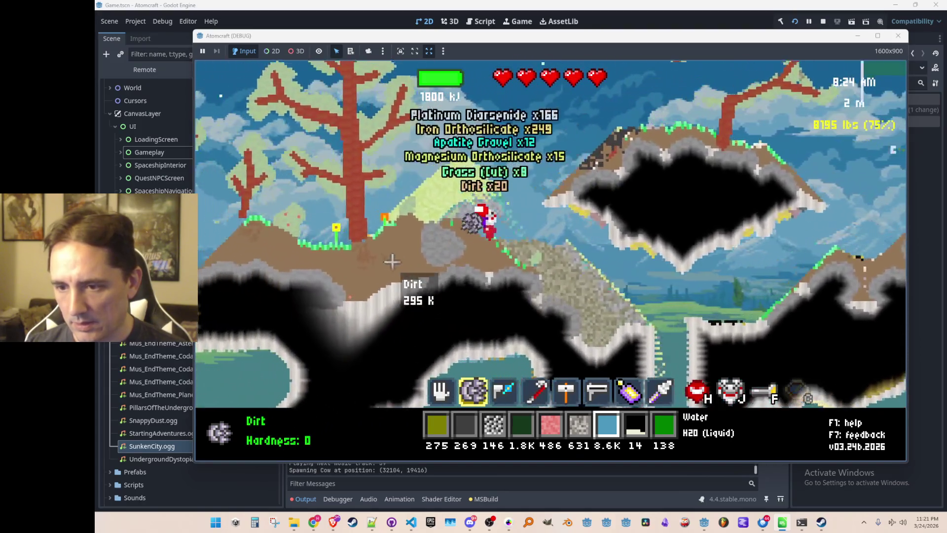
key("a")
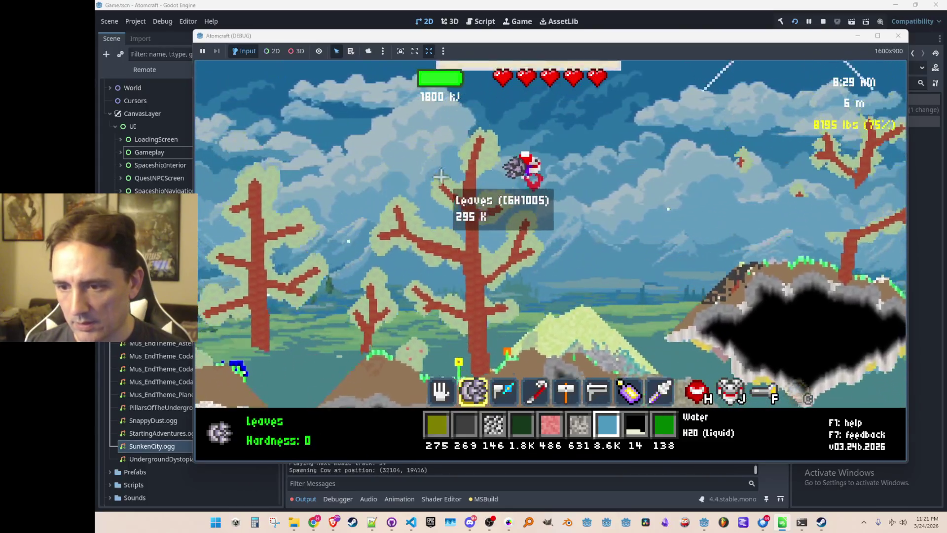
key("a")
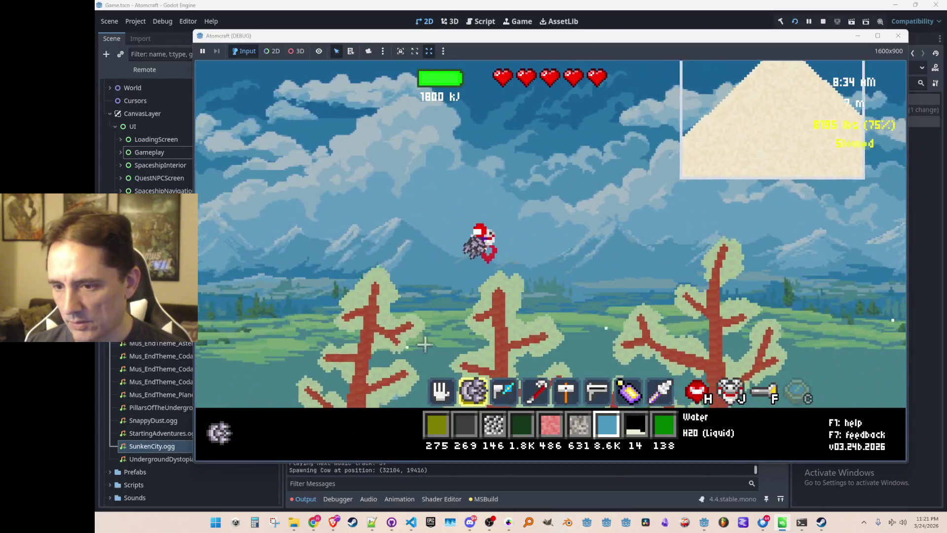
key("a")
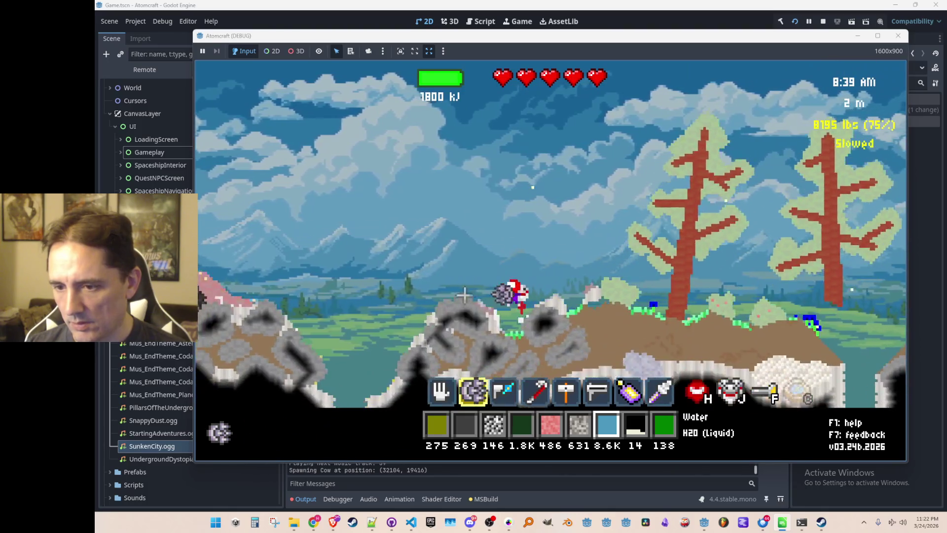
key("a")
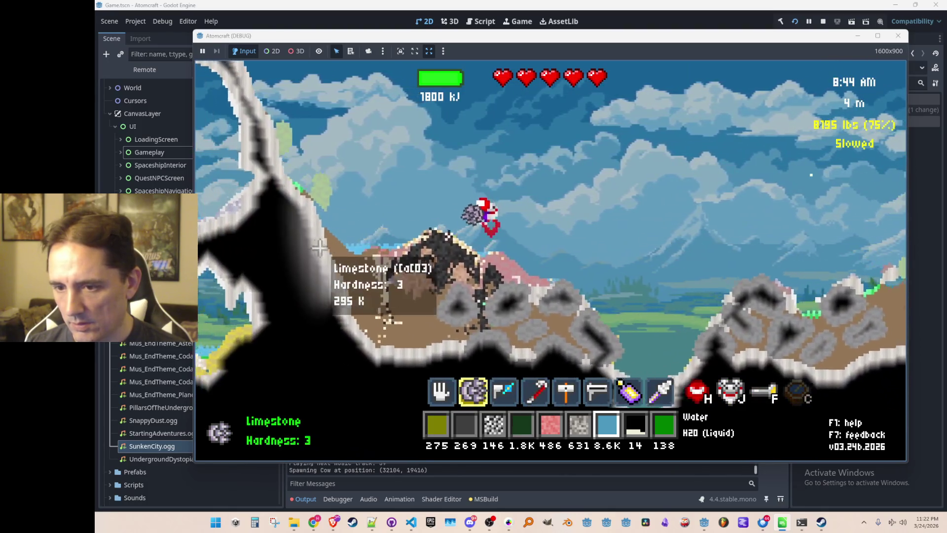
key("a")
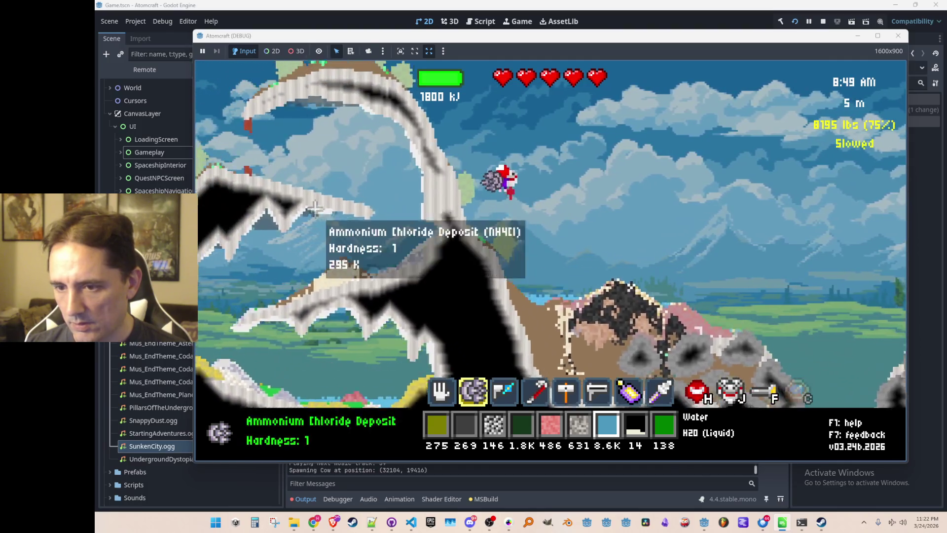
key("a")
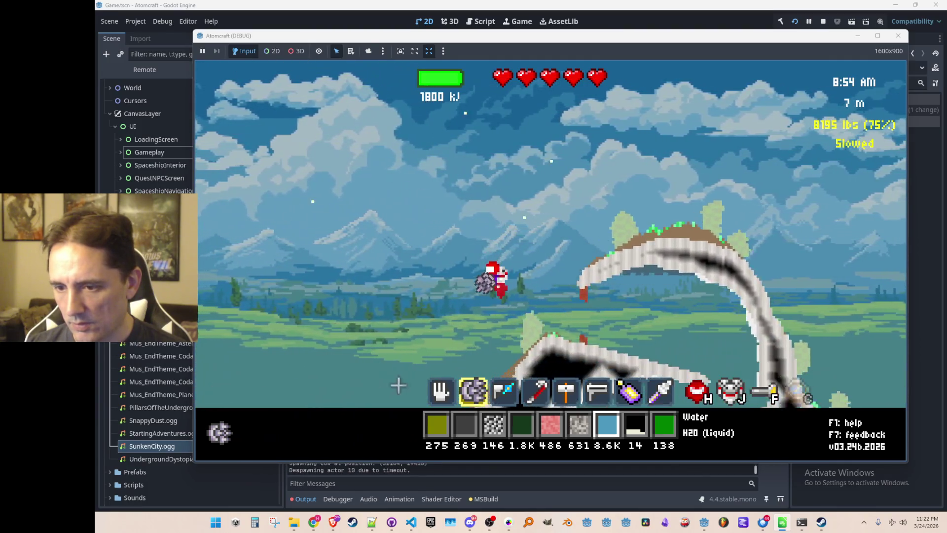
key("a")
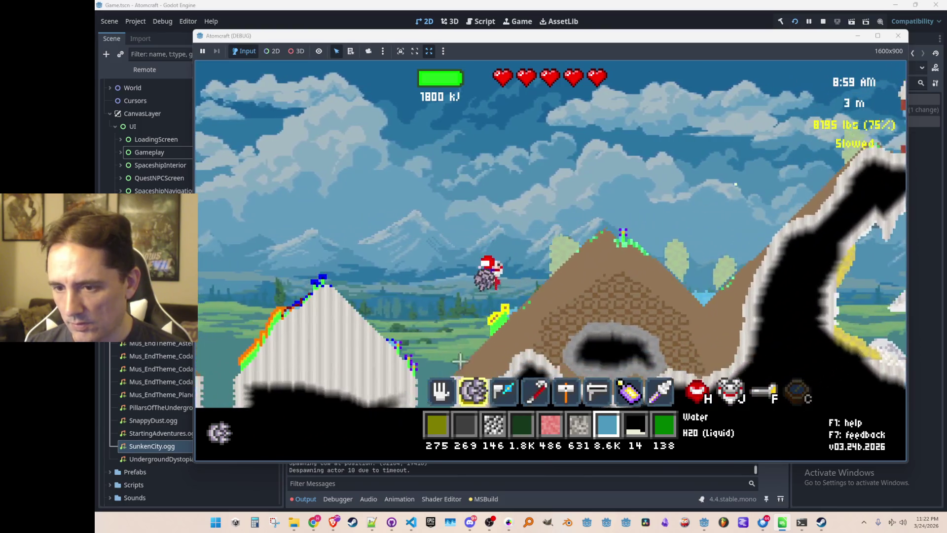
Step: Drop into the cave to about -19 m and move right through the tunnels mining Cassiterite, Coal and Limestone Gravel
key("a")
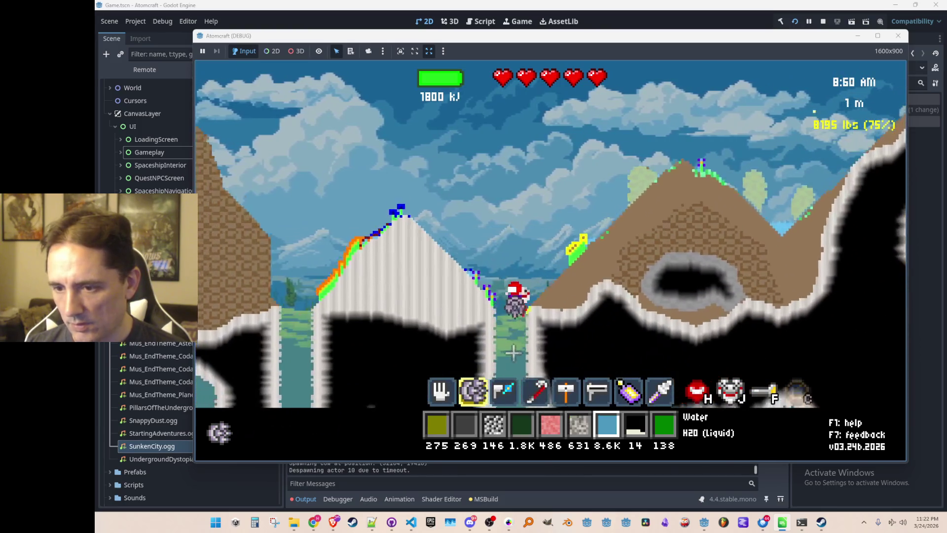
key("a")
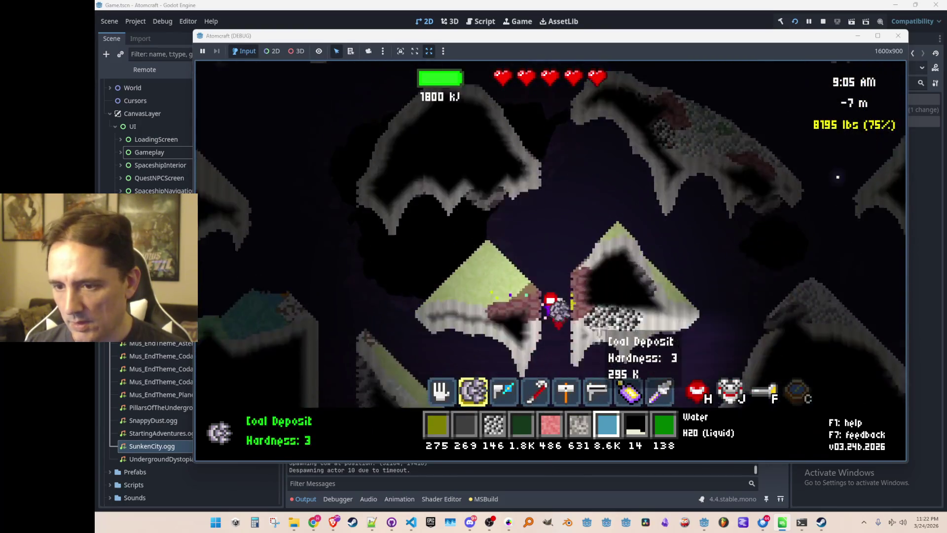
key("d")
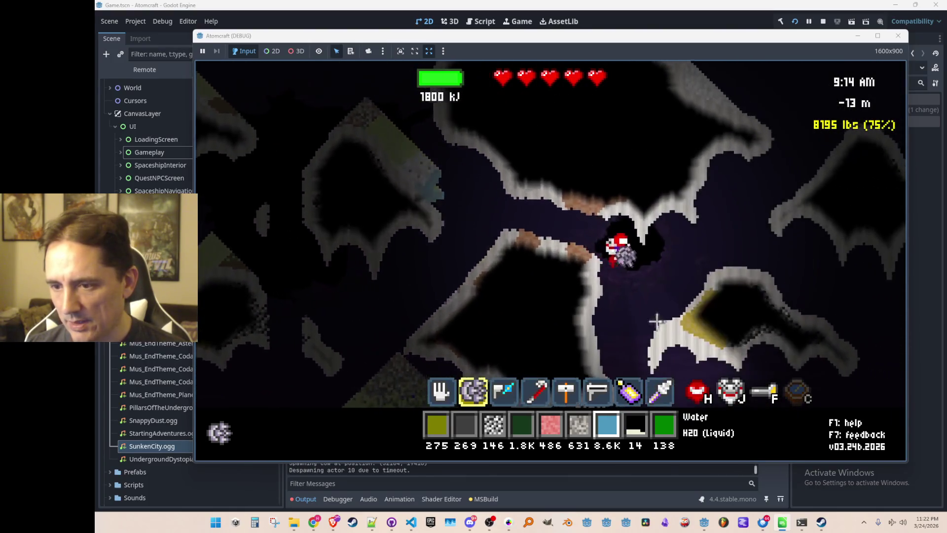
key("d")
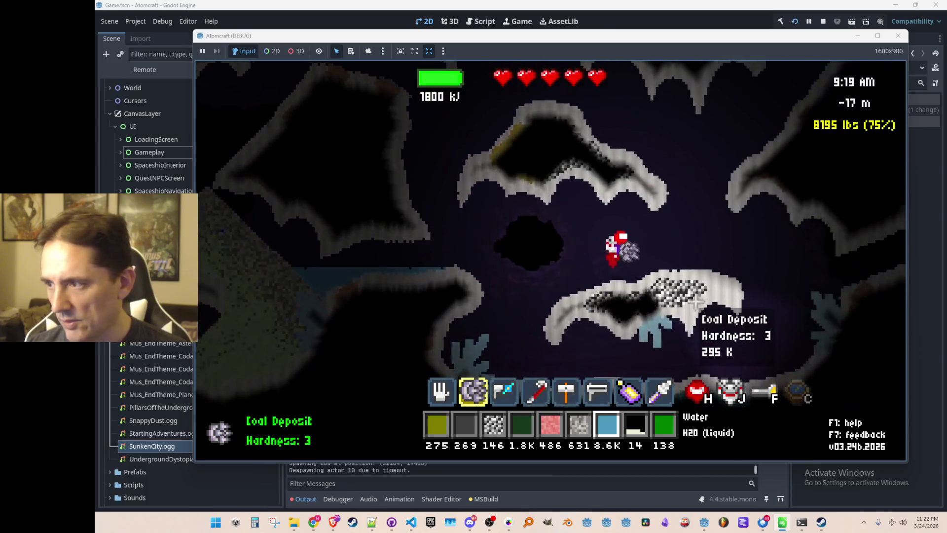
key("d")
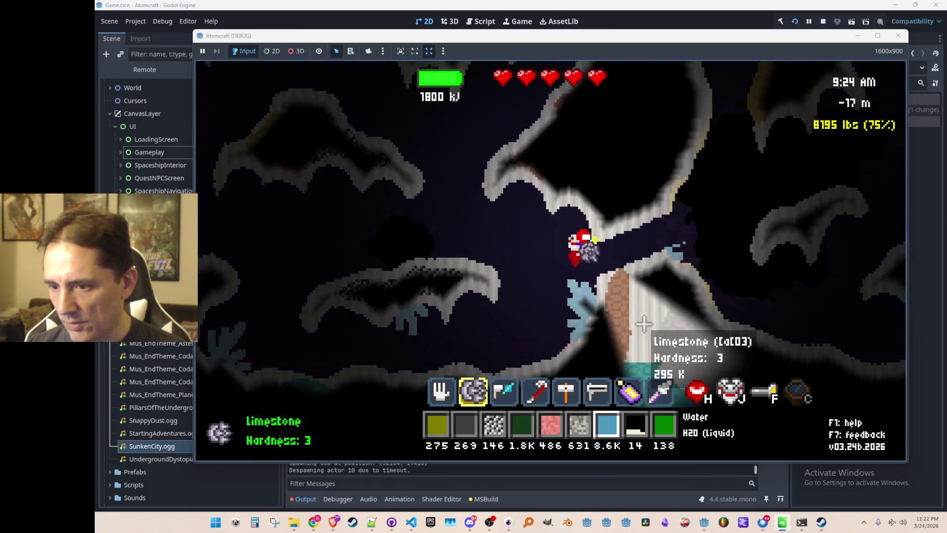
key("w")
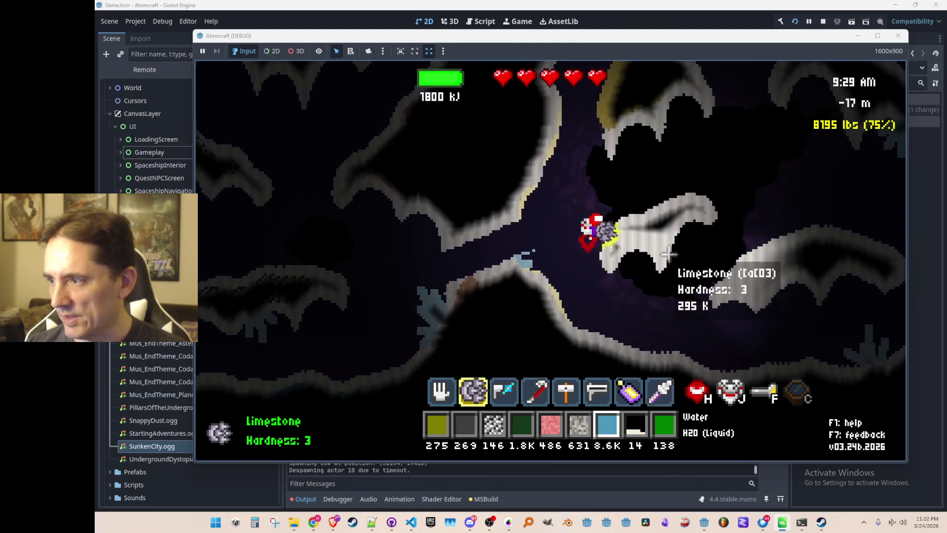
key("d")
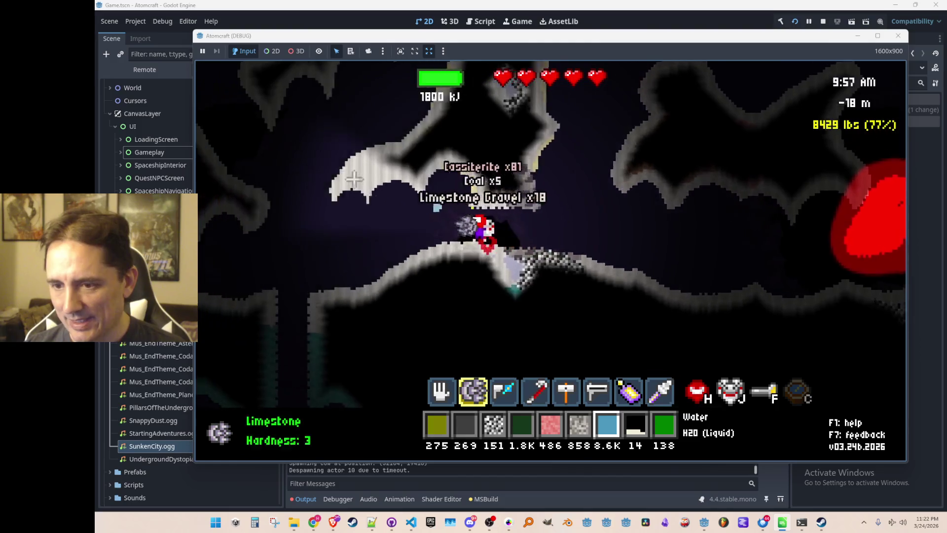
Step: Move left and up through the cave collecting minerals, heading toward the yellow slime
key("a")
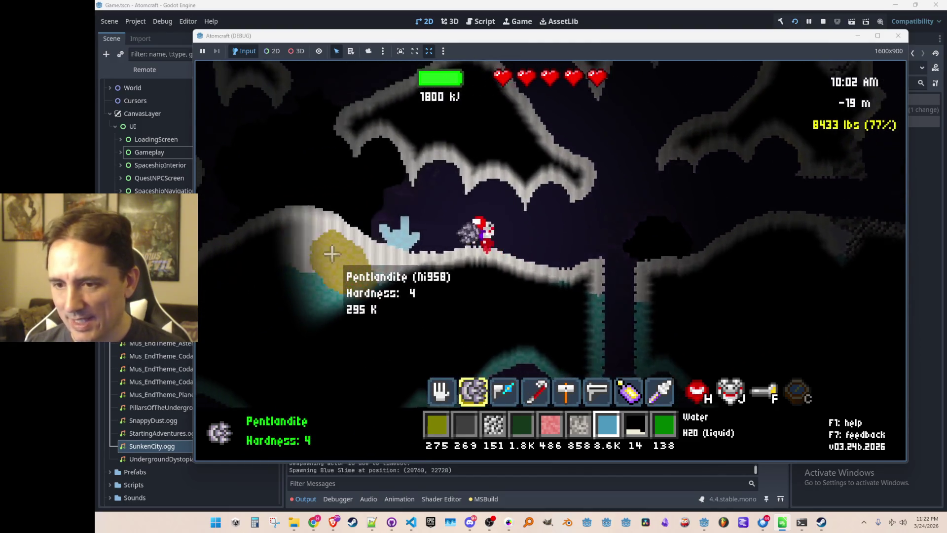
key("a")
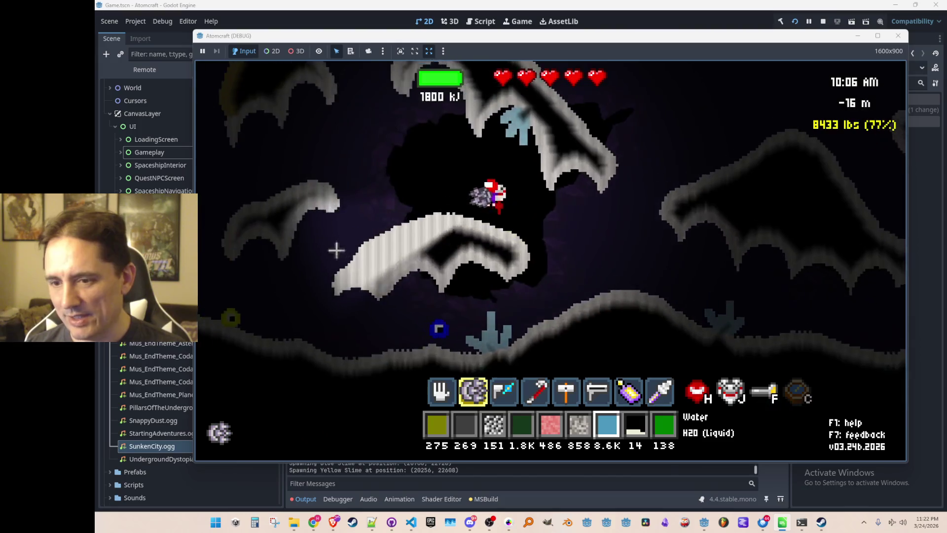
key("w")
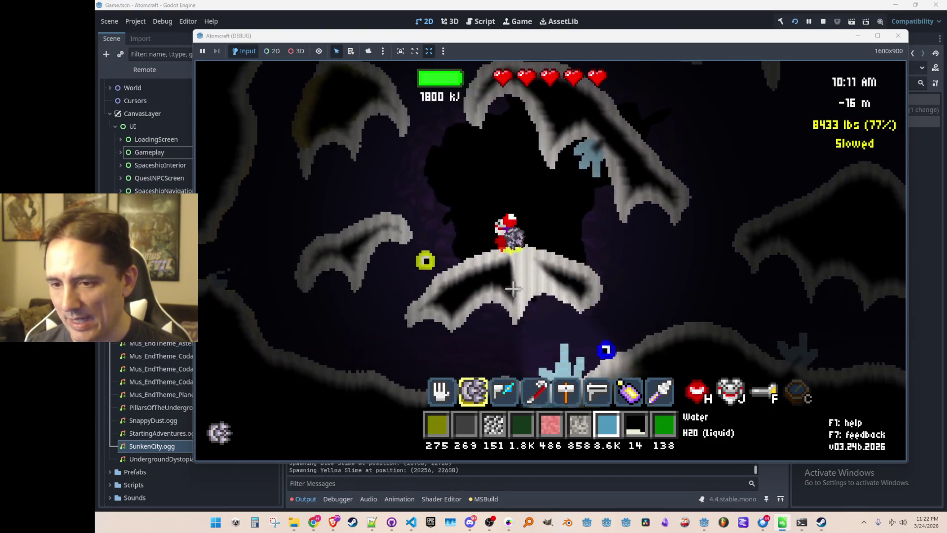
key("a")
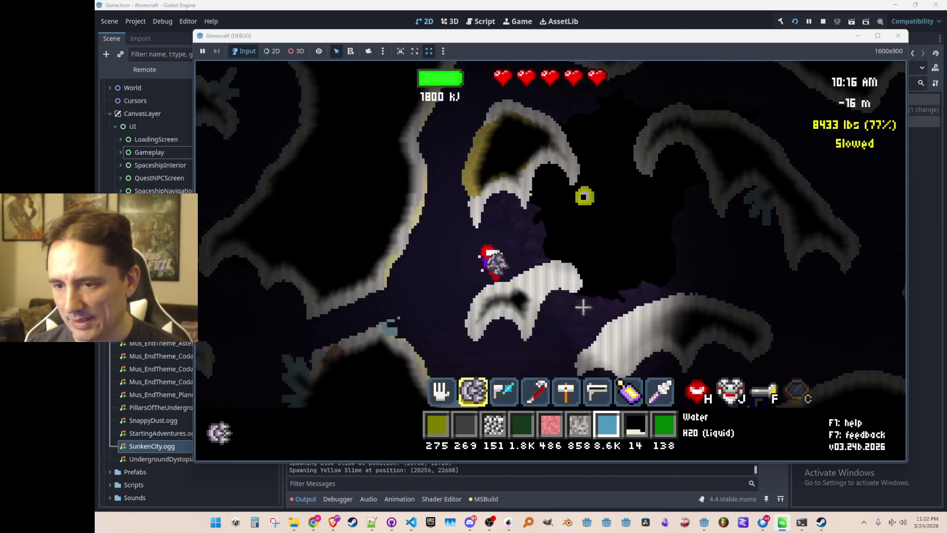
key("w")
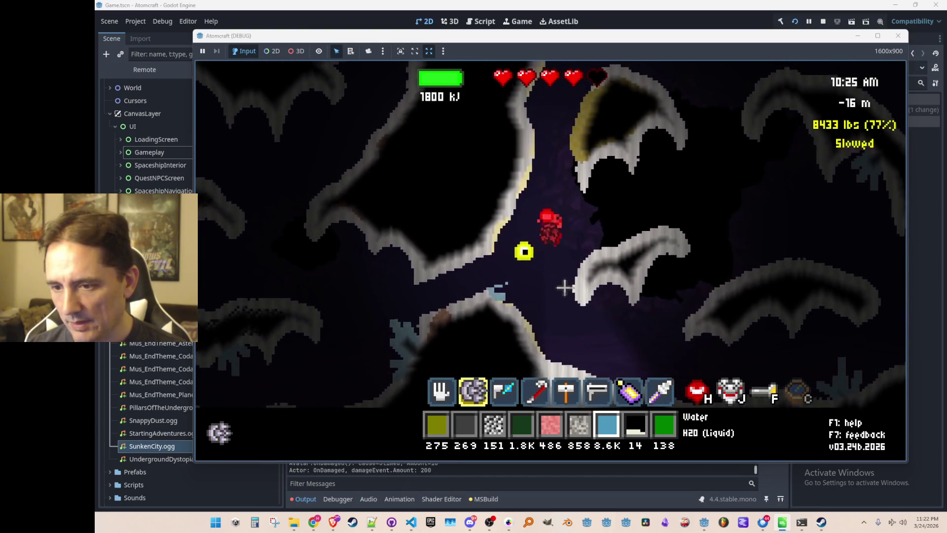
key("d")
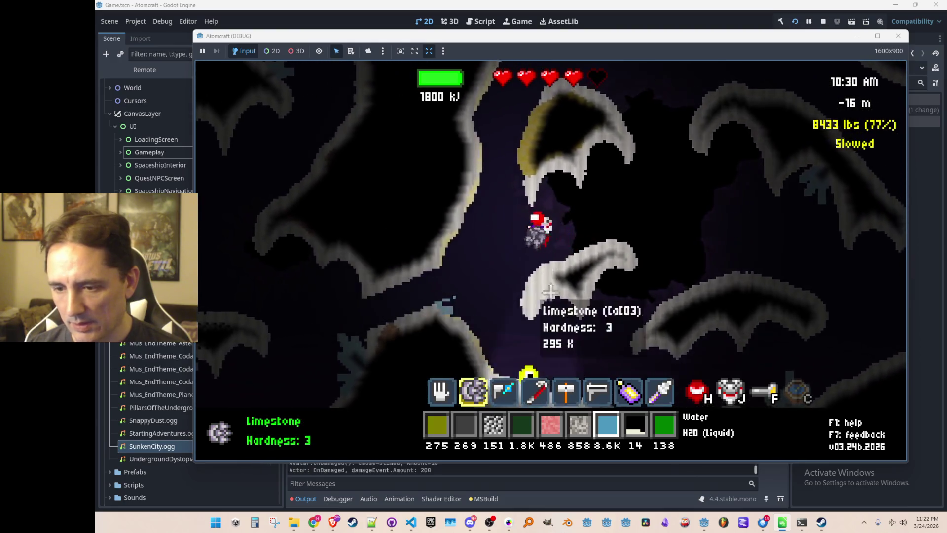
key("a")
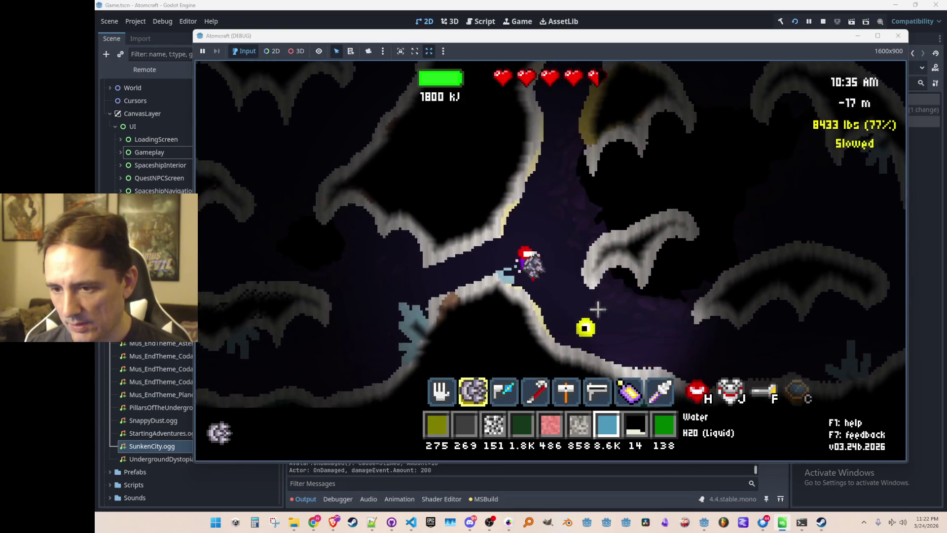
key("d")
Step: Attack the yellow slime, then fly up through the cave passages toward the surface
left_click(597, 327)
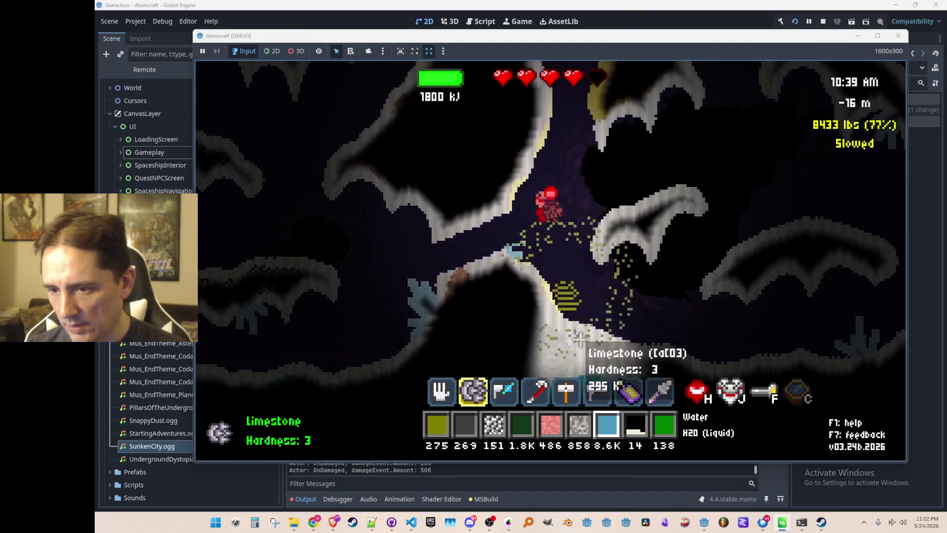
key("d")
key("d")
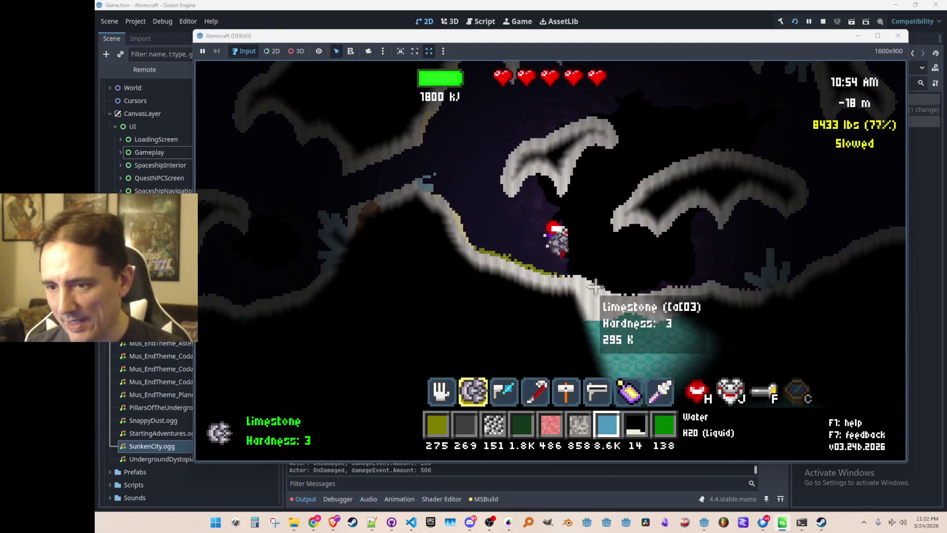
key("a")
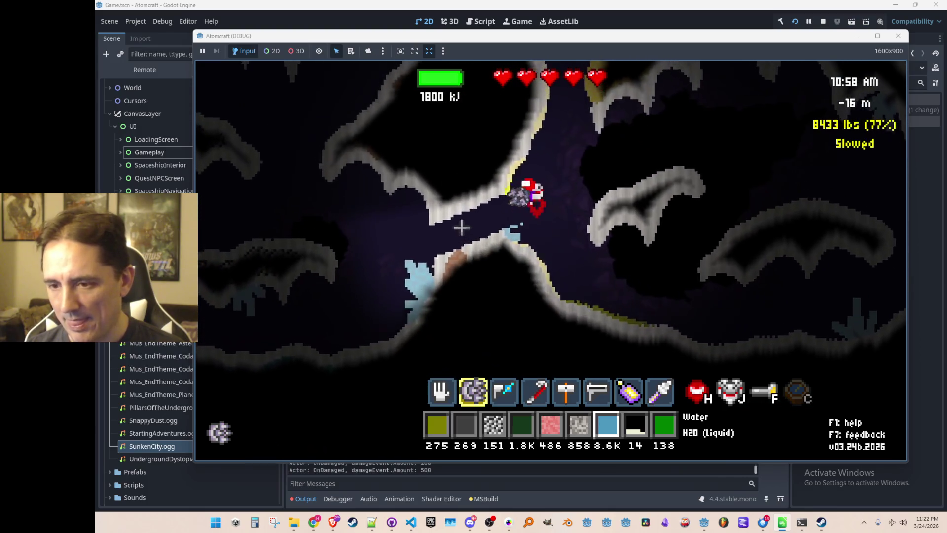
key("w")
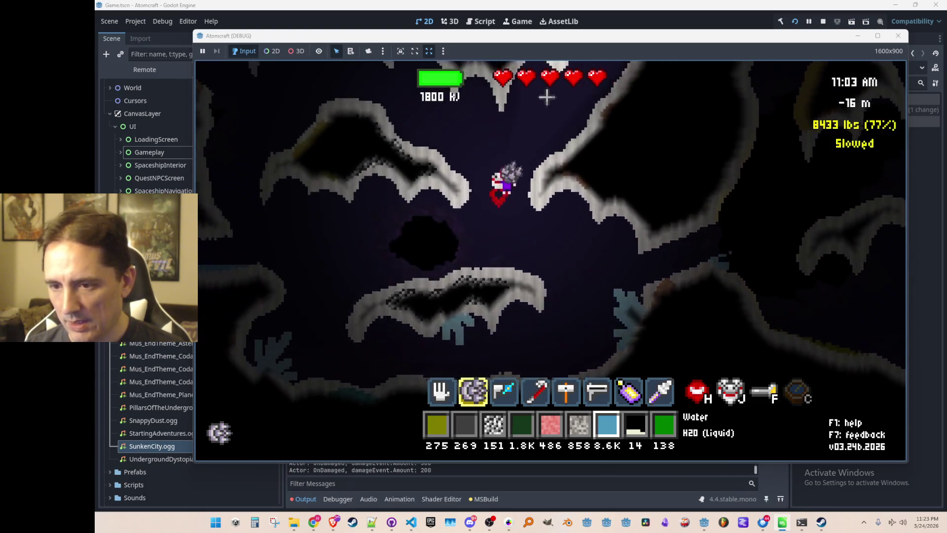
key("d")
key("w")
key("a")
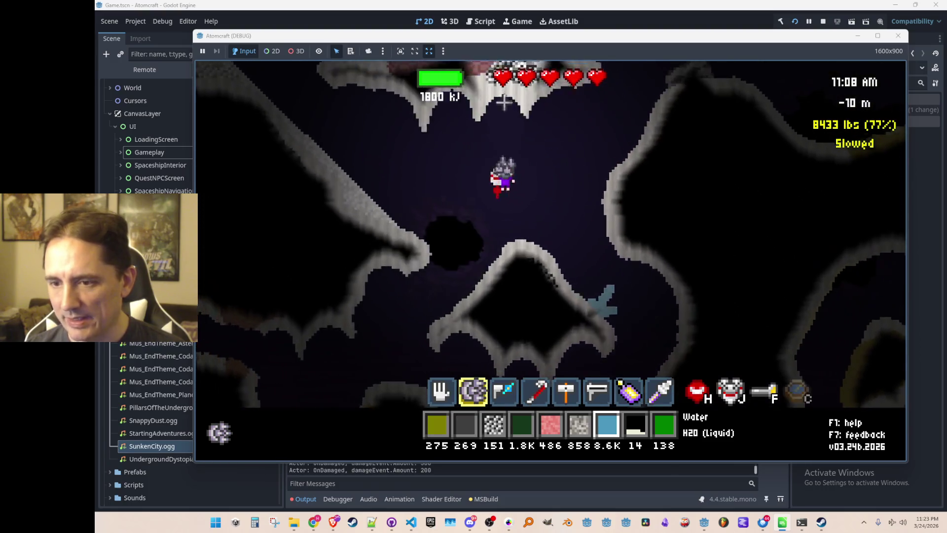
key("w")
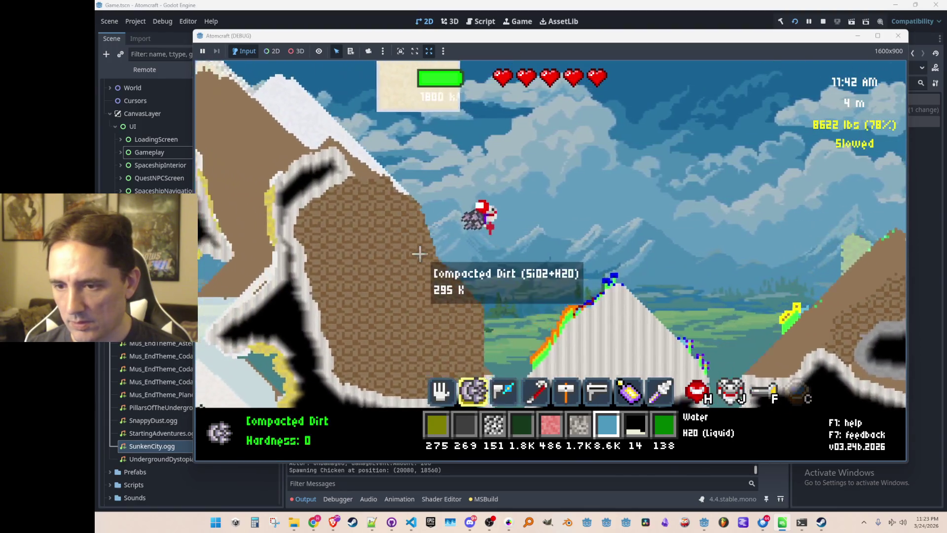
Step: Fly right over the hills past the white rock arch and back, then drop limestone gravel into the sky
key("a")
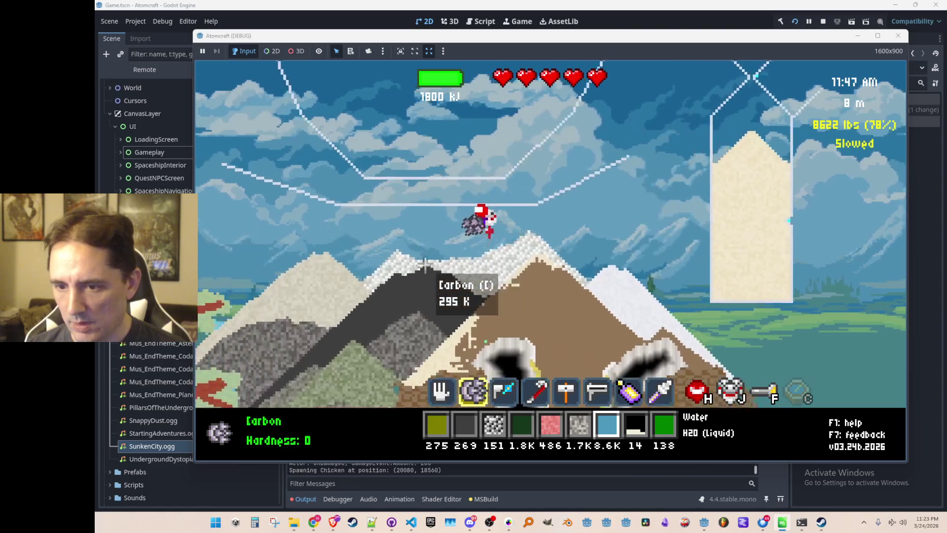
key("d")
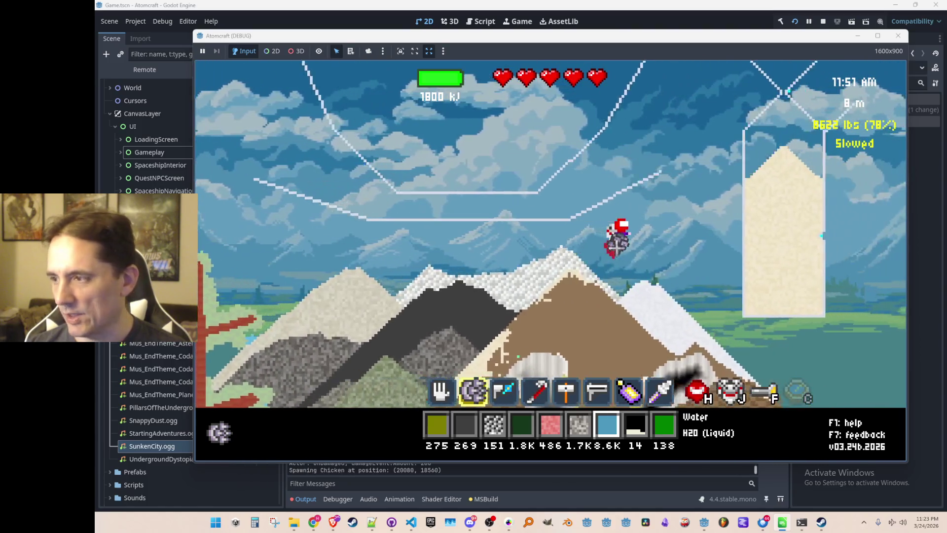
key("d")
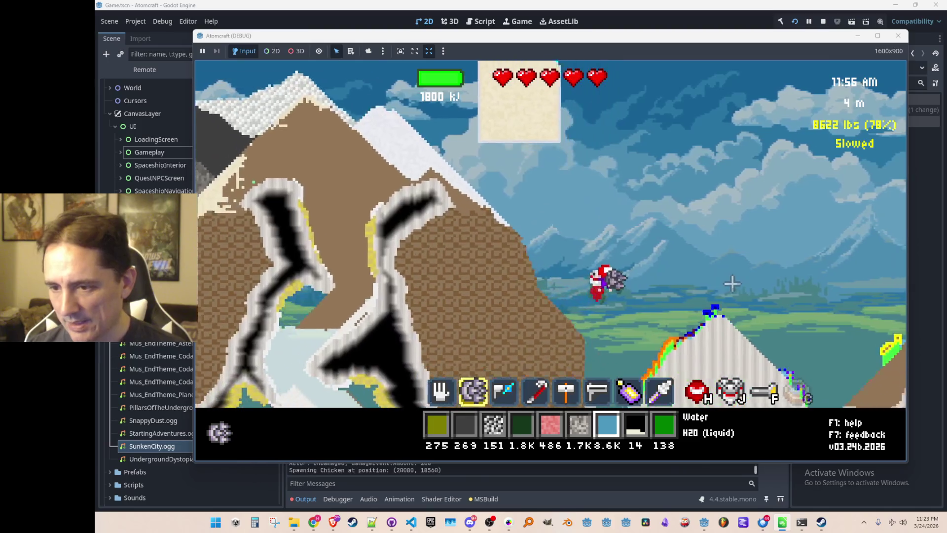
key("d")
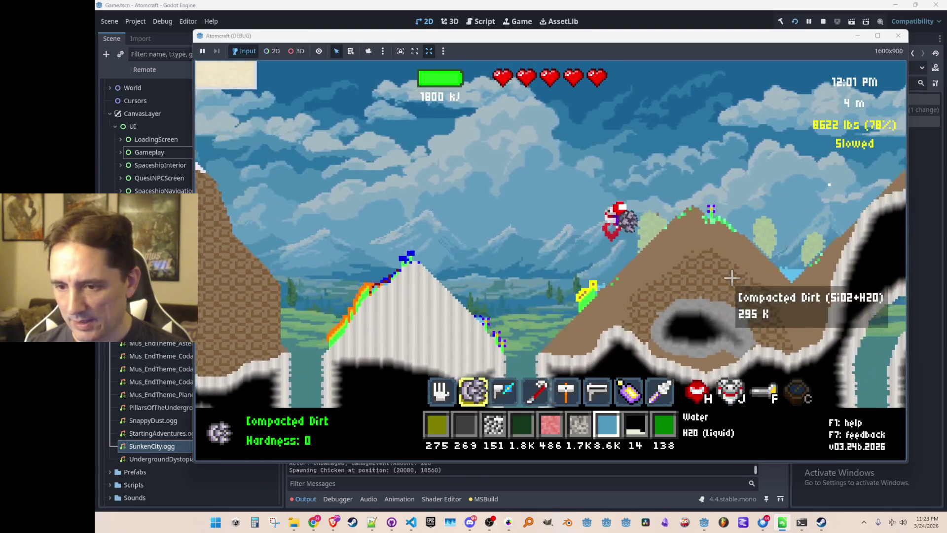
key("d")
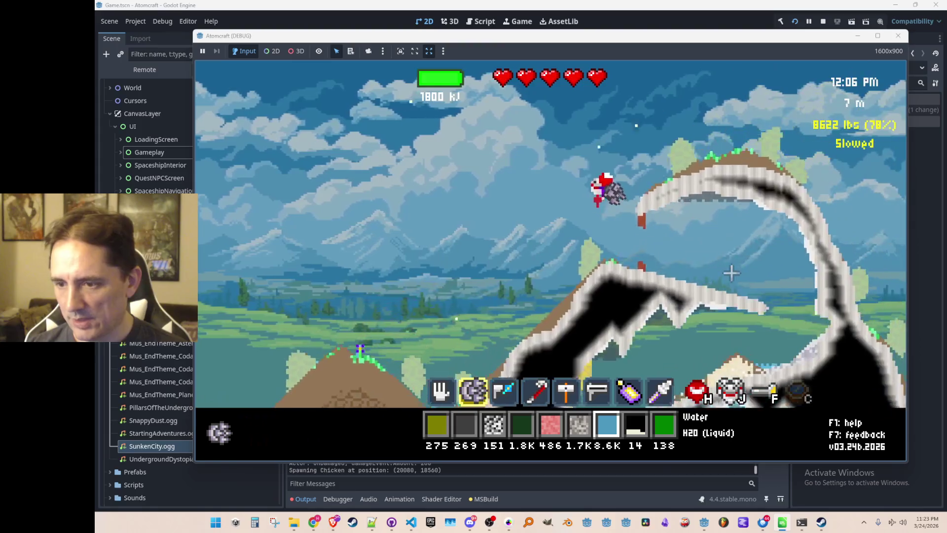
key("d")
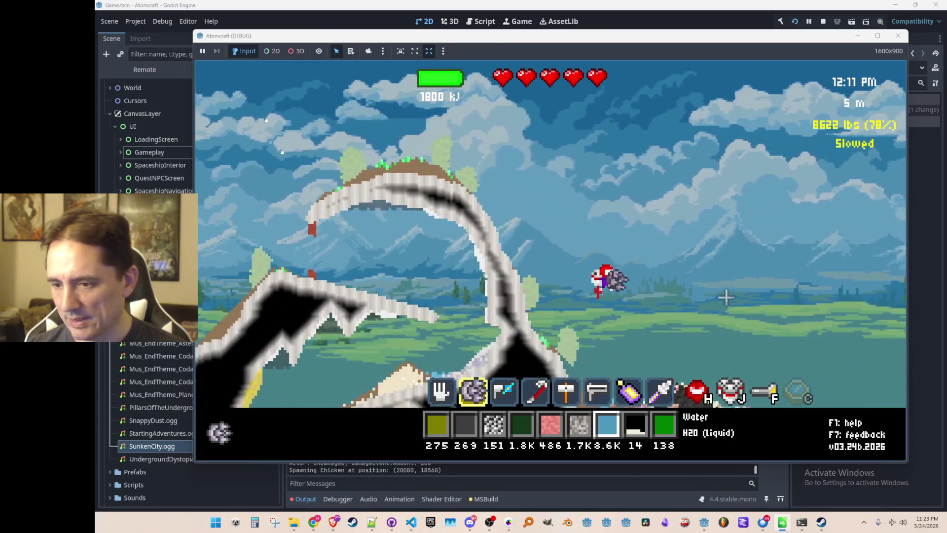
key("d")
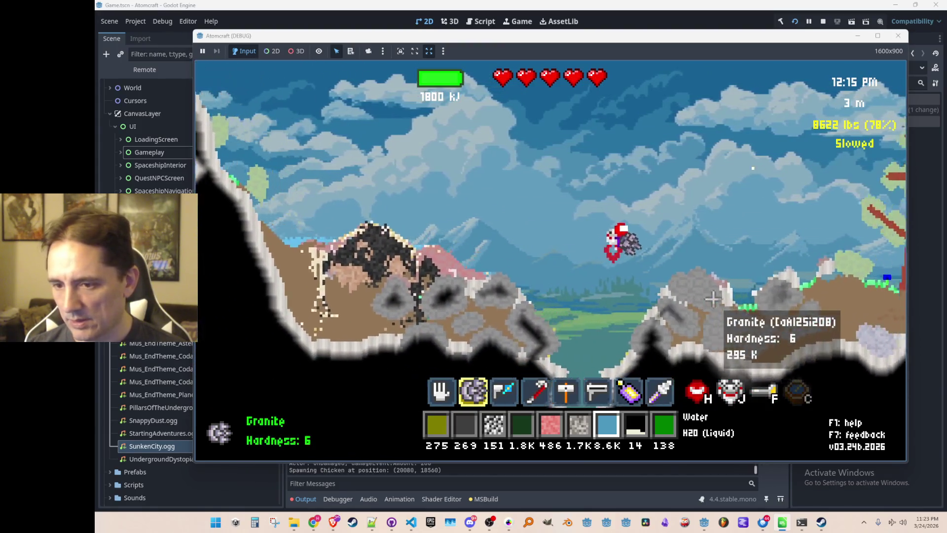
key("a")
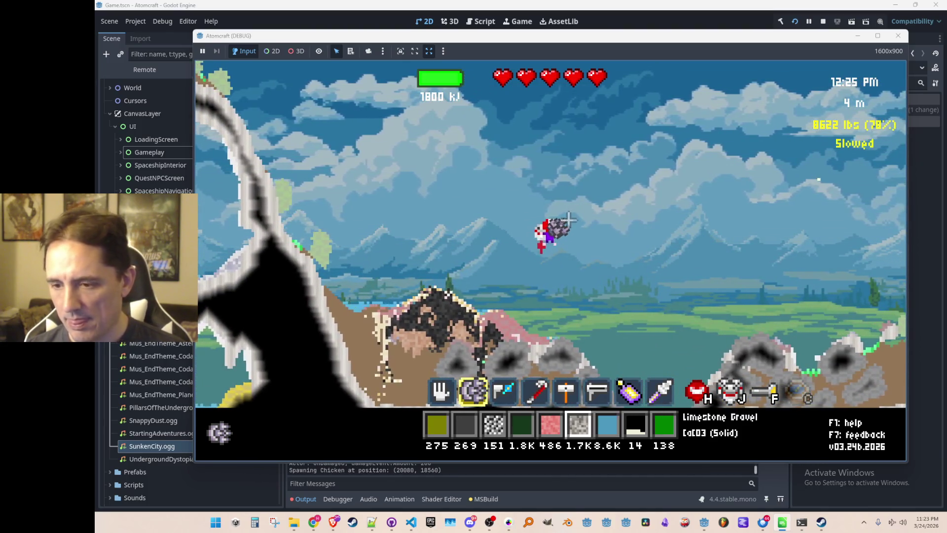
right_click(399, 240)
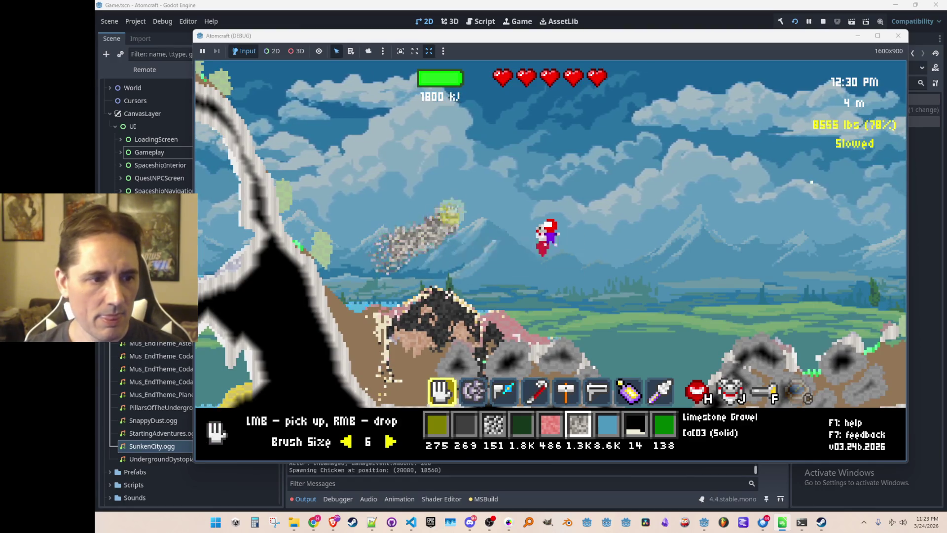
Step: Grow the gravel pile, then assign Pentlandite Powder to the selected hotbar slot from the inventory
right_click(435, 112)
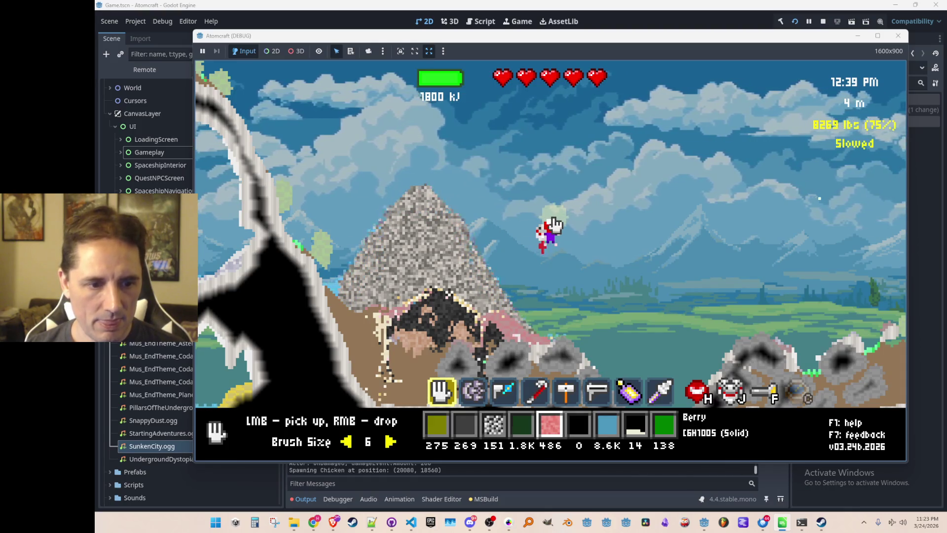
scroll(582, 266, "down", 1)
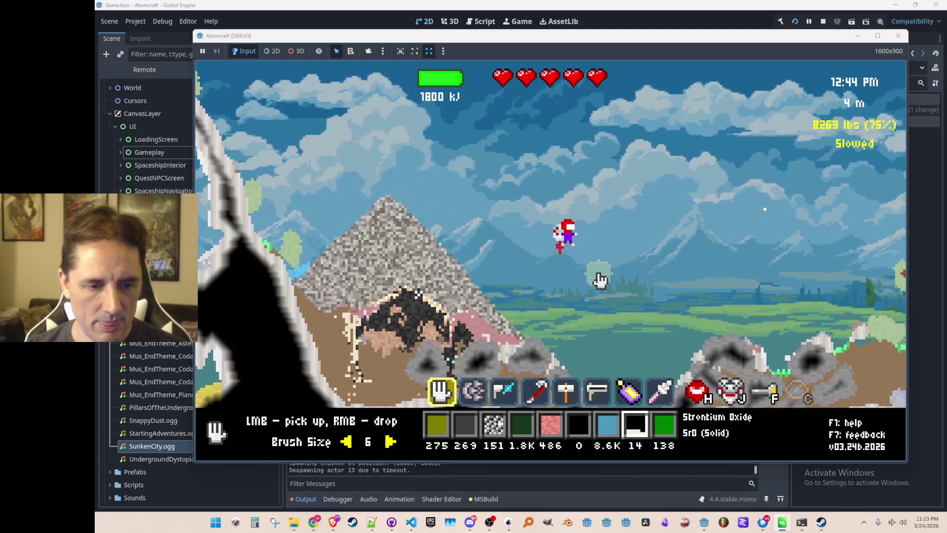
key("i")
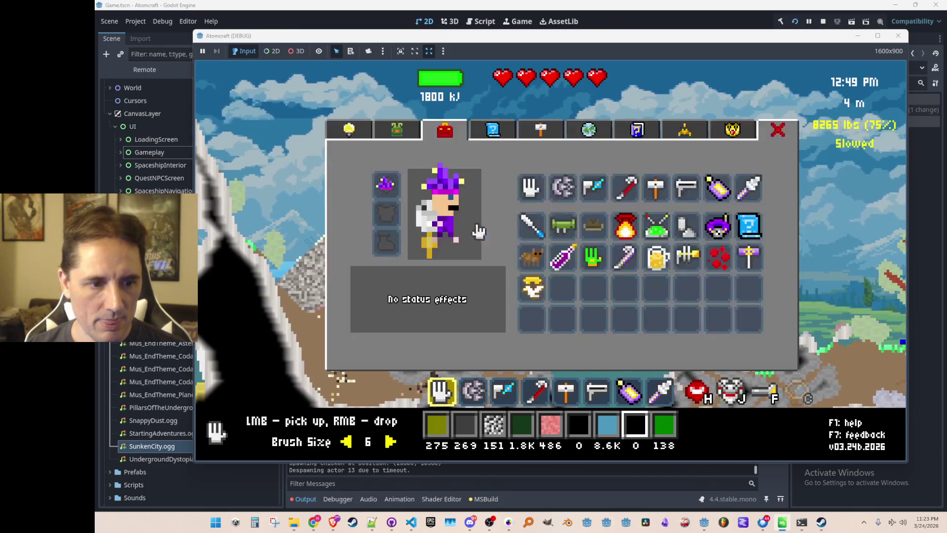
left_click(394, 133)
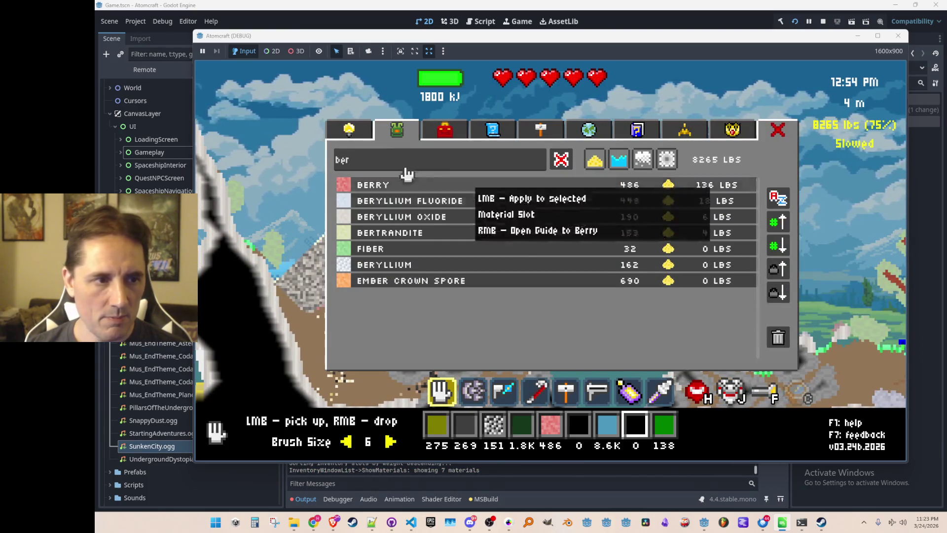
left_click(561, 160)
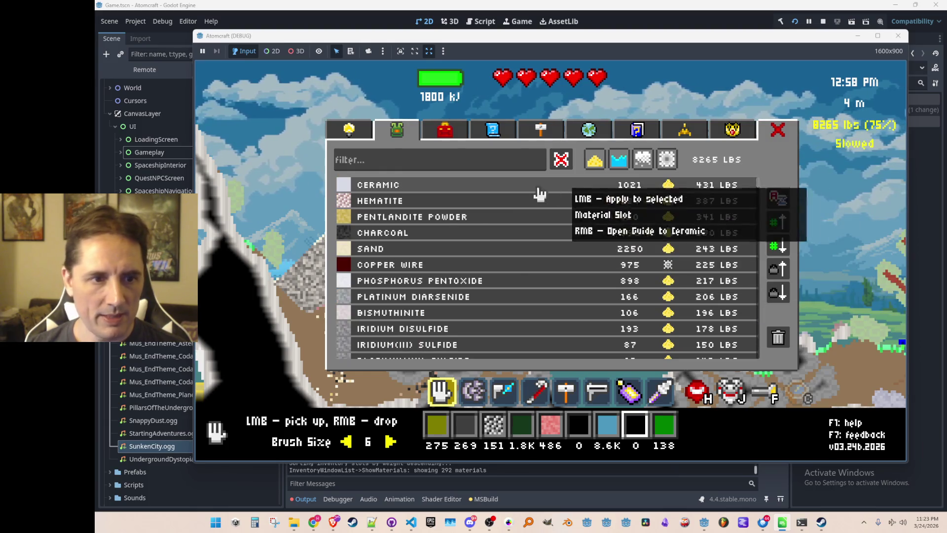
left_click(446, 217)
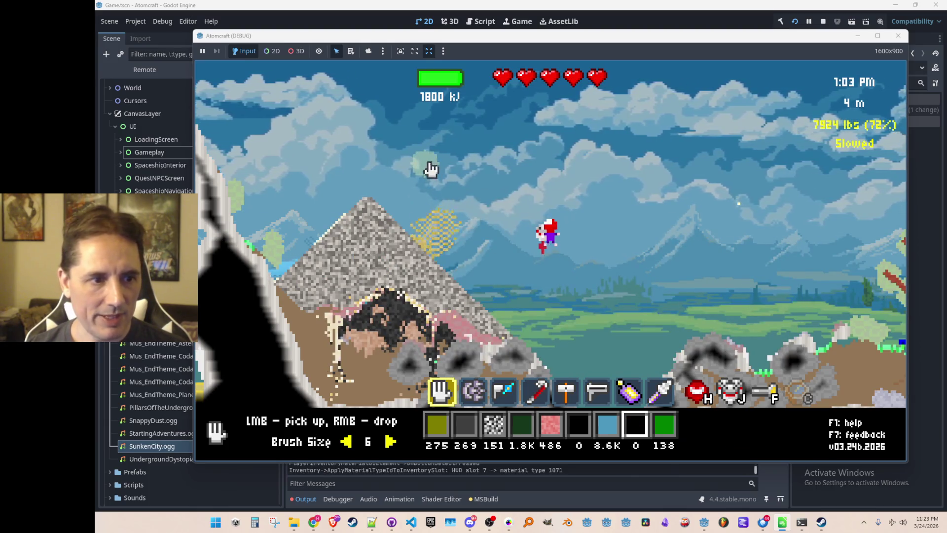
key("i")
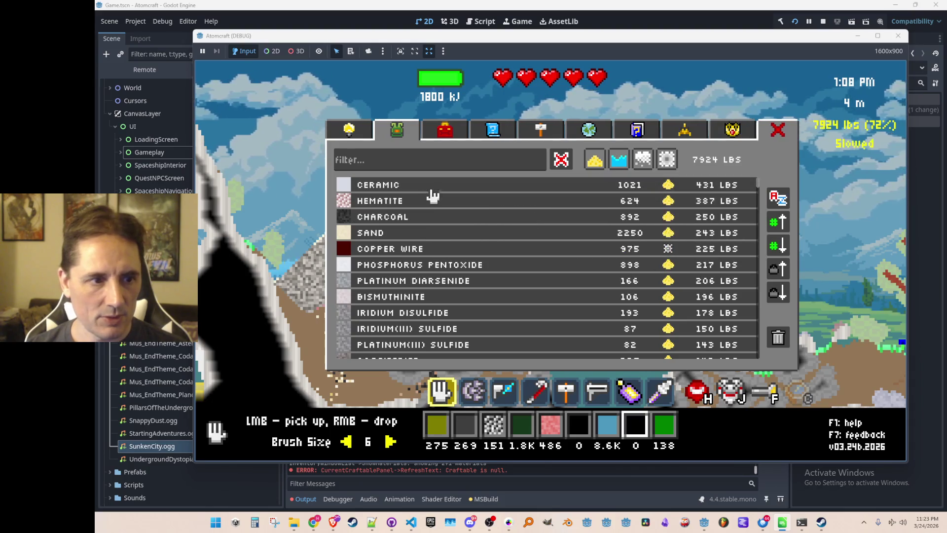
key("i")
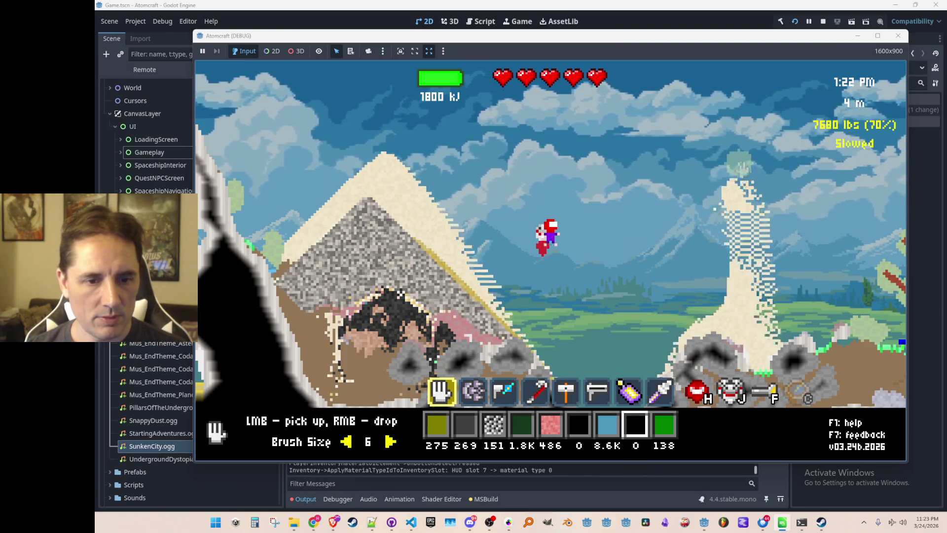
Step: Fly right, then up and left around the pile, and return to the materials inventory
key("d")
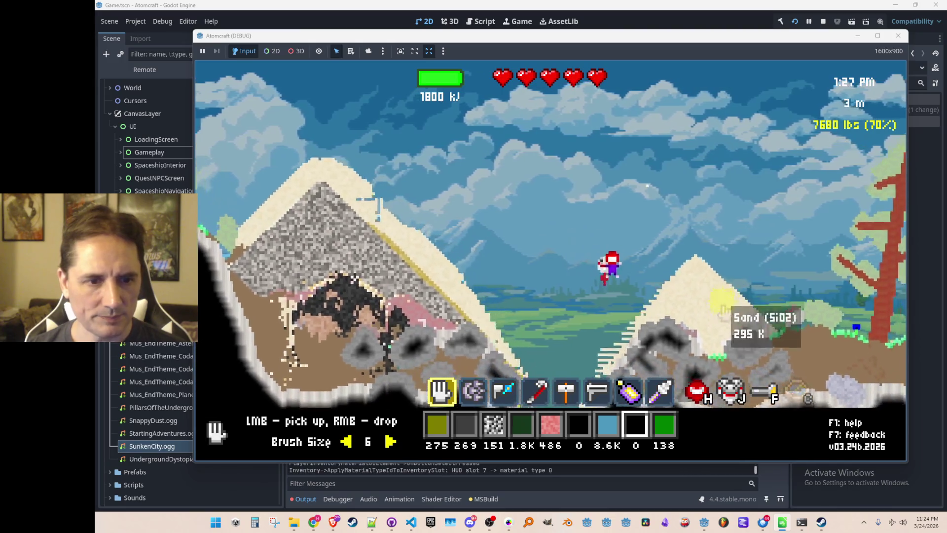
key("a")
key("w")
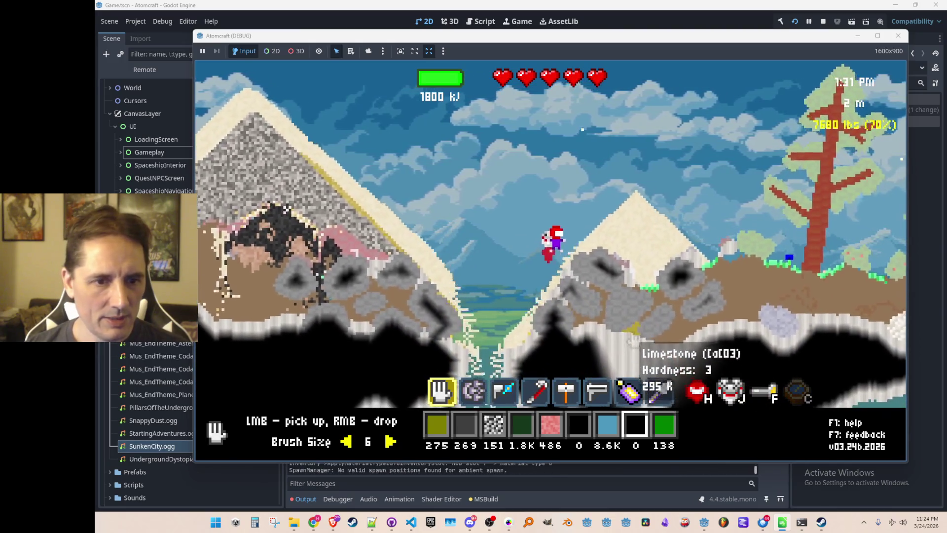
key("w")
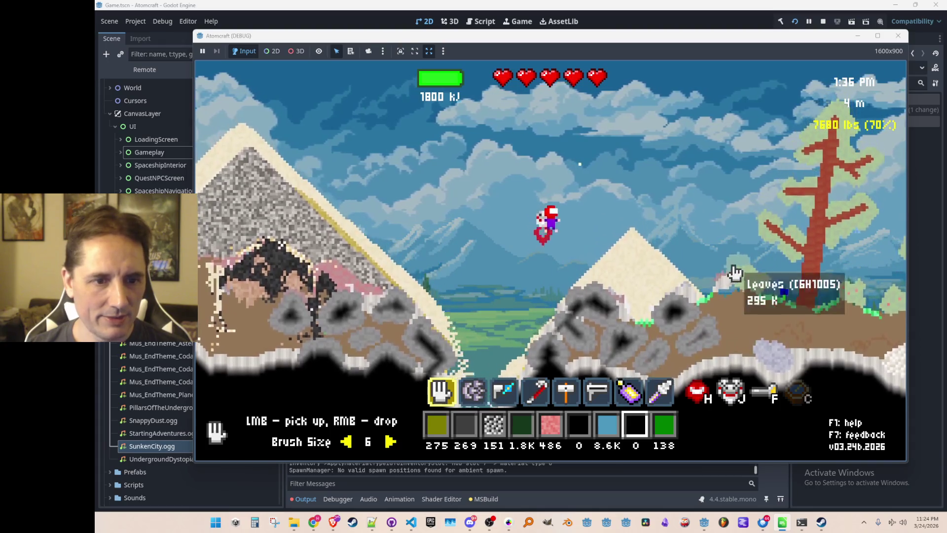
key("a")
key("w")
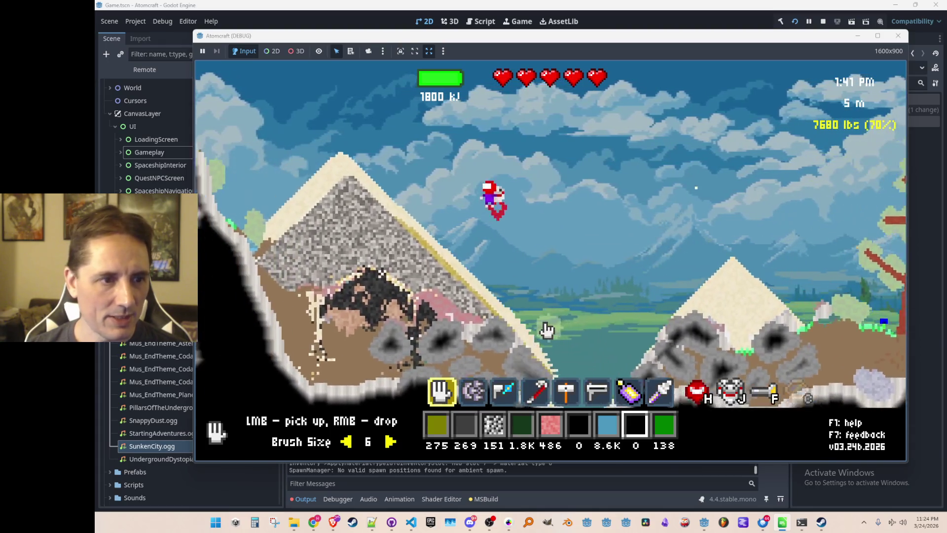
key("d")
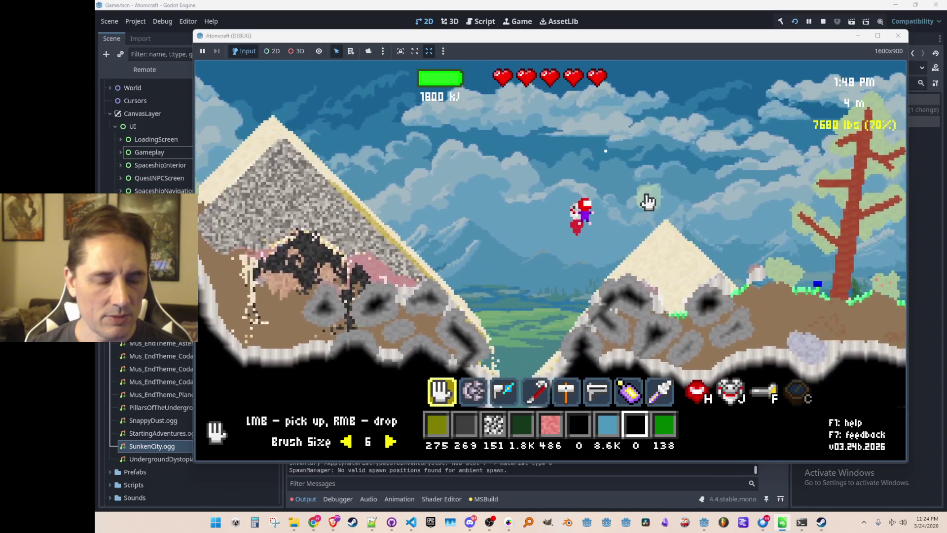
key("i")
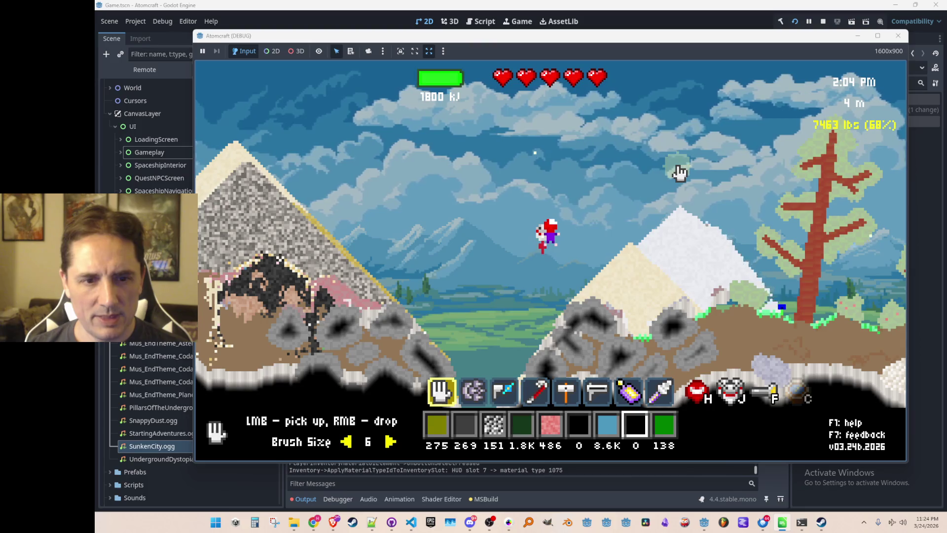
Step: Gather the white Phosphorus Pentoxide mound, fly right over the trees, then switch to the code editor
left_click(755, 280)
left_click_drag(755, 281, 705, 251)
key("d")
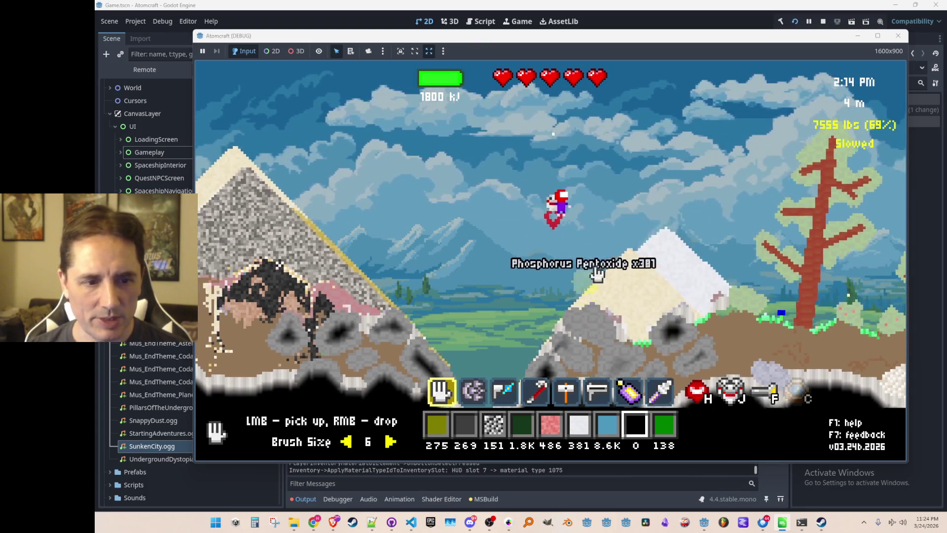
key("d")
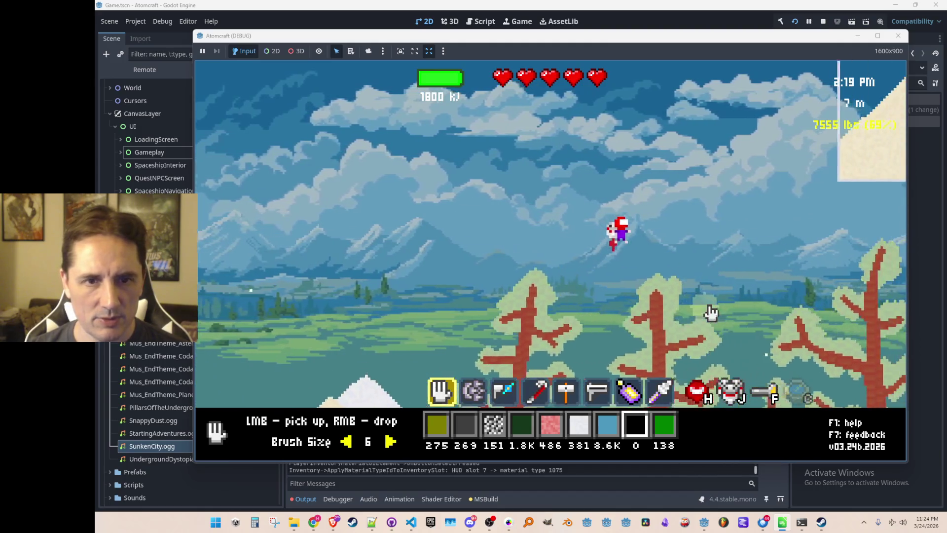
key("d")
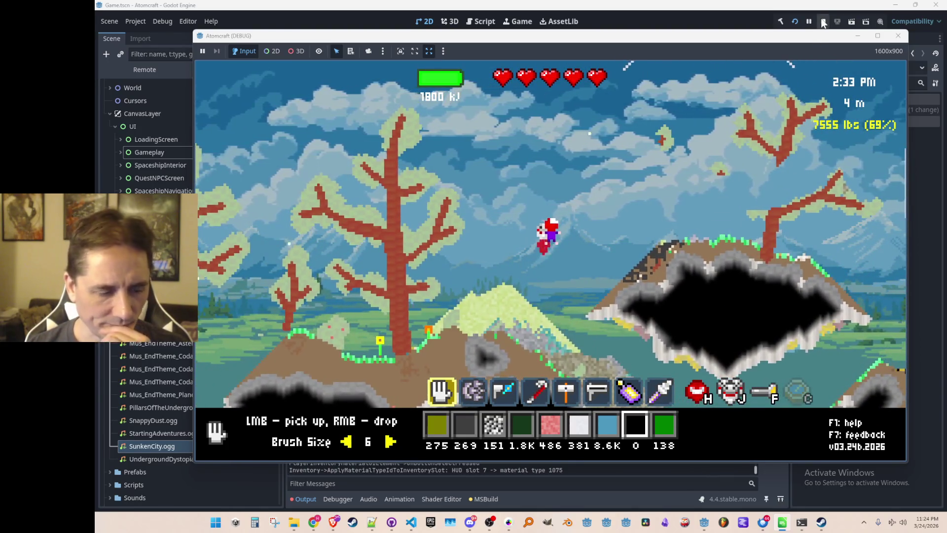
left_click(413, 523)
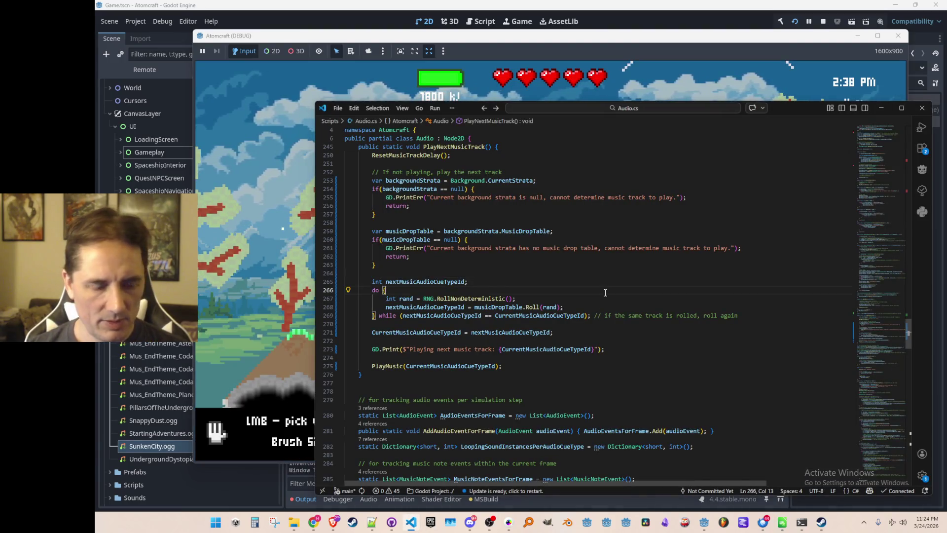
Step: Search the project for 'Cow' and open the cow prefab line in Data.cs
key("ctrl+shift+f")
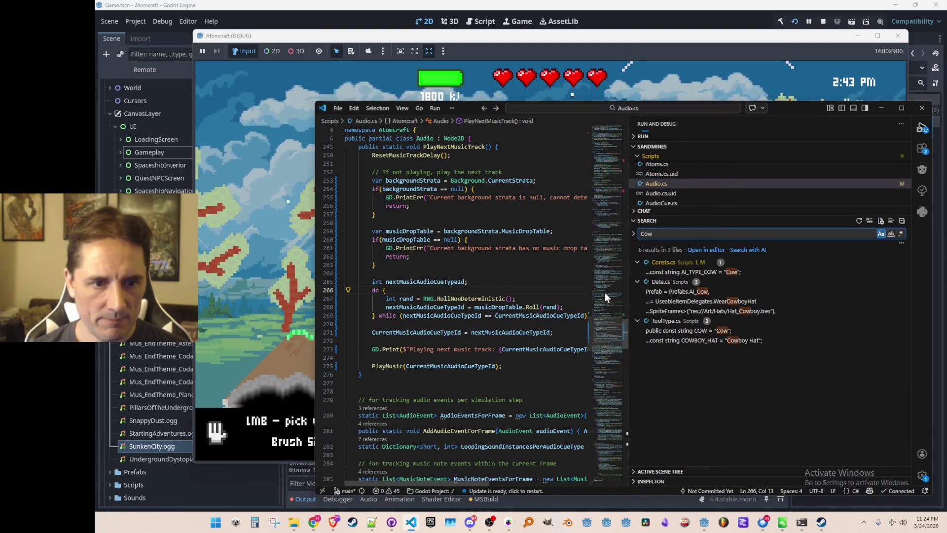
scroll(759, 354, "down", 2)
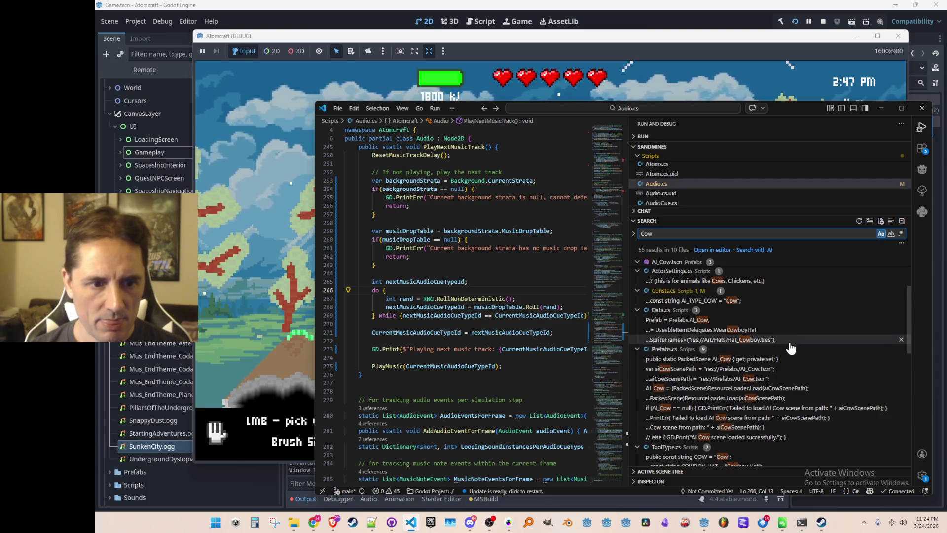
scroll(791, 349, "down", 2)
scroll(791, 345, "down", 3)
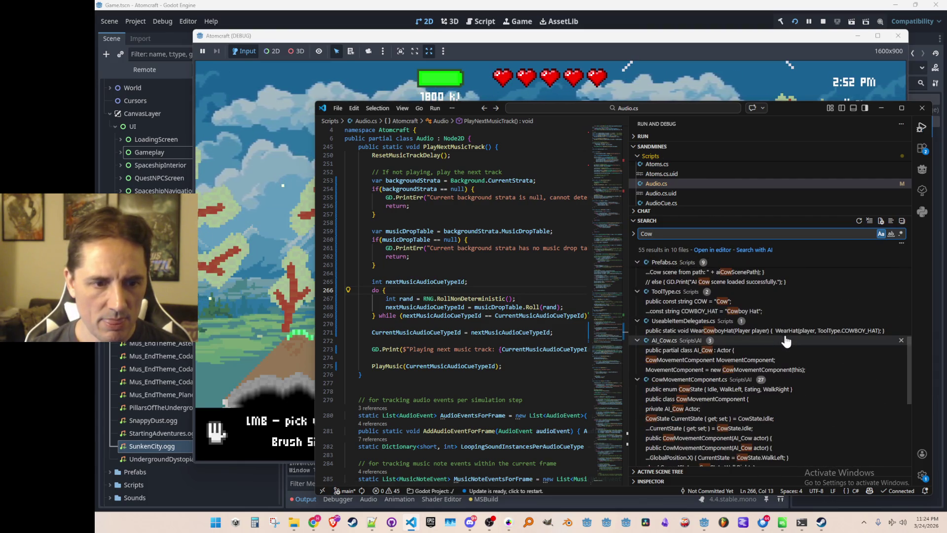
scroll(787, 346, "down", 3)
scroll(800, 346, "down", 3)
scroll(809, 344, "up", 10)
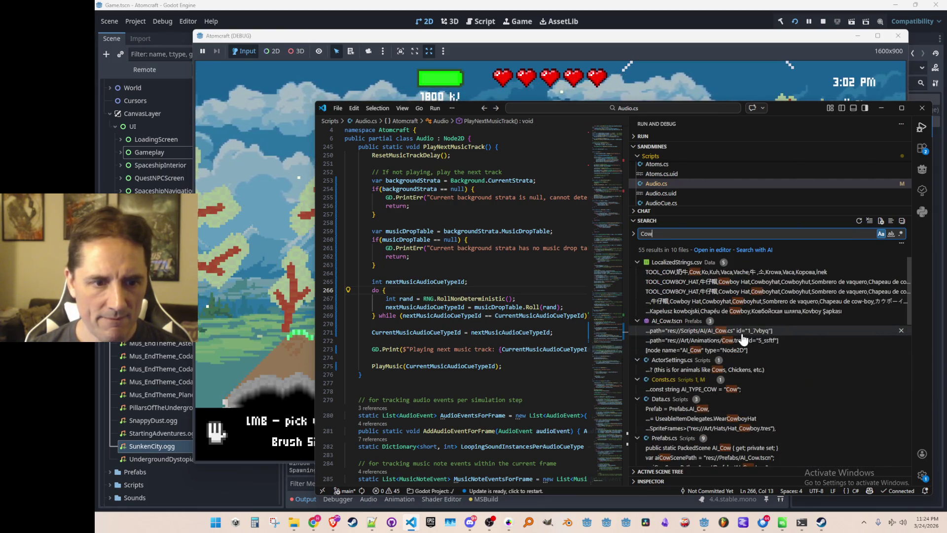
scroll(743, 339, "down", 1)
left_click(752, 348)
left_click(748, 367)
left_click(744, 387)
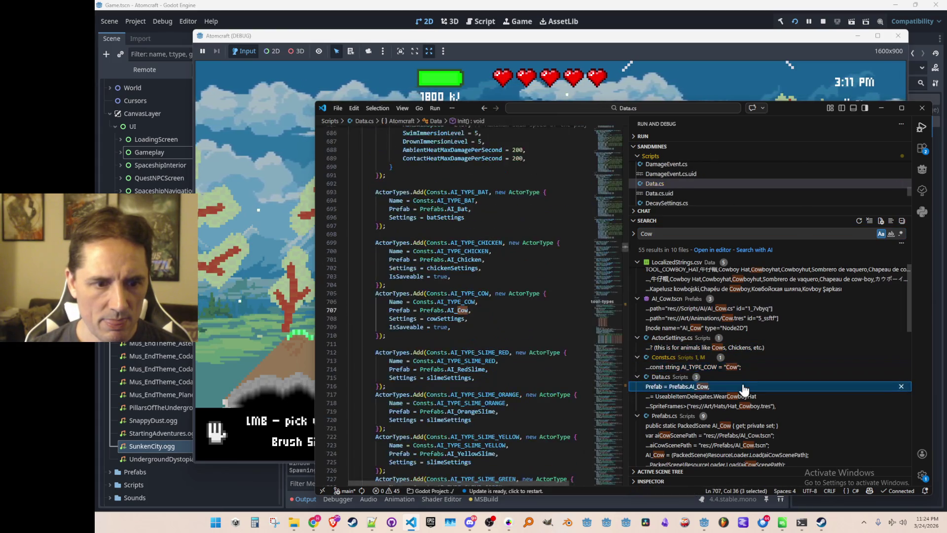
Step: Jump to AI_TYPE_COW's definition, list its references, open the SpawnManager.cs cow spawn rule, then return to the game
key("ctrl+b")
left_click(665, 311)
scroll(693, 317, "down", 1)
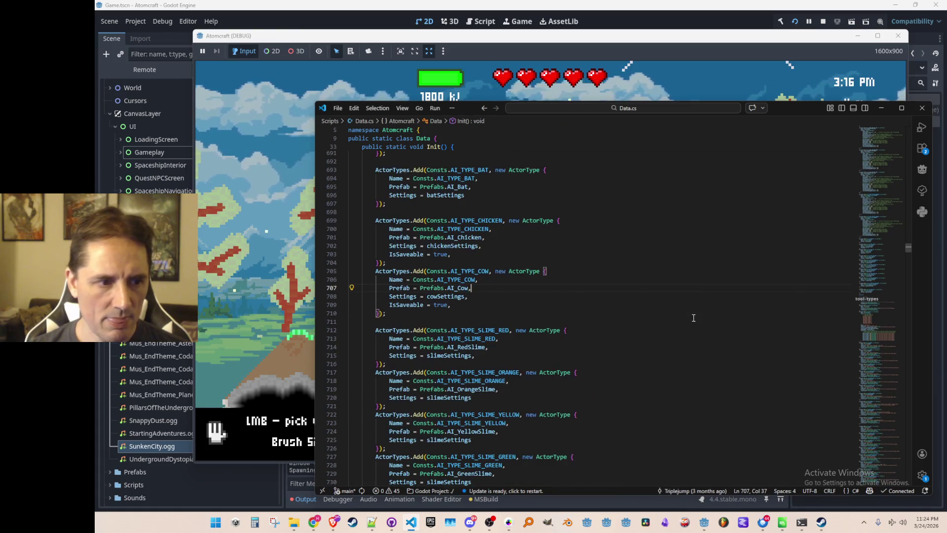
key("shift+alt+Right")
key("shift+alt+Right")
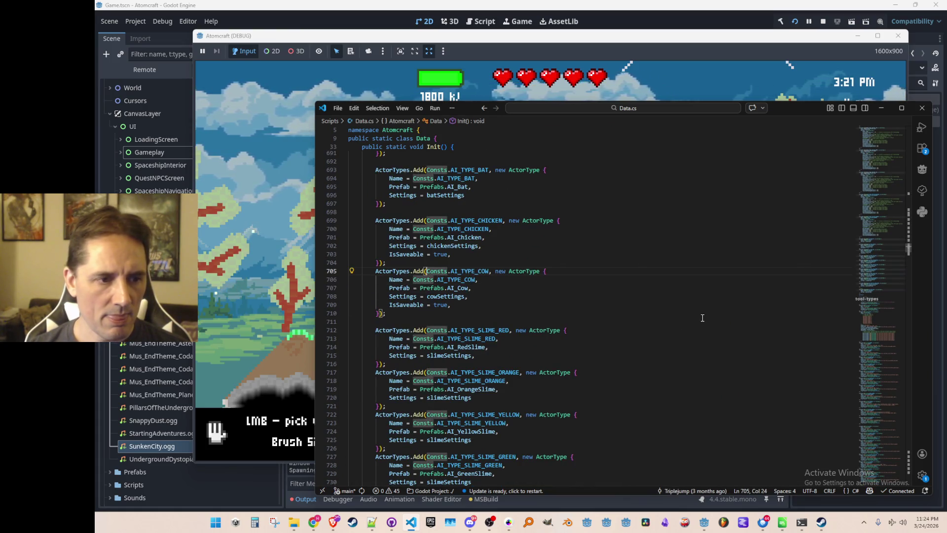
key("F12")
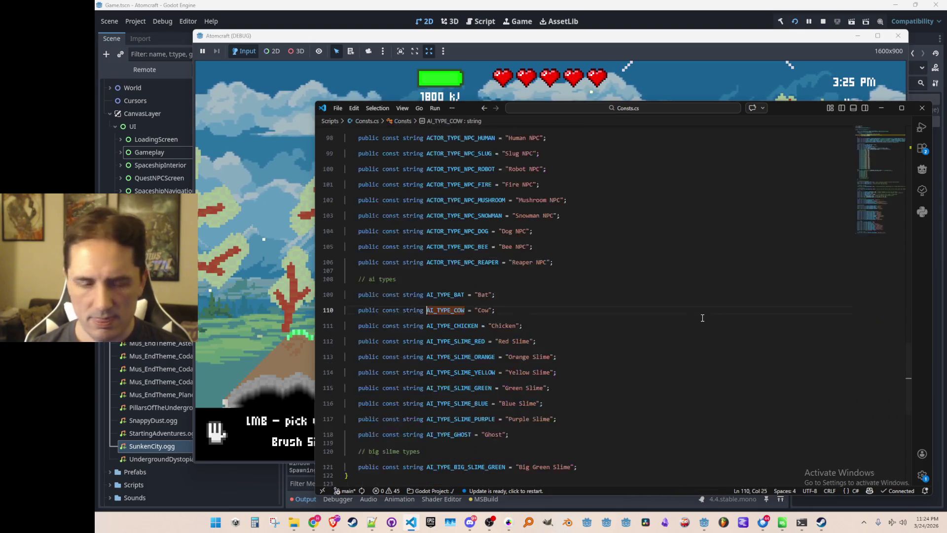
left_click(375, 303)
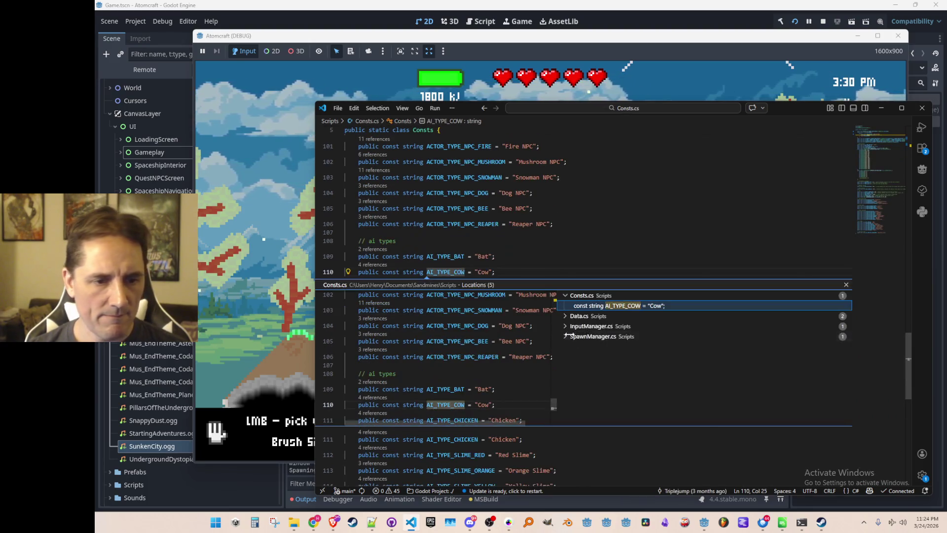
left_click(641, 337)
double_click(645, 347)
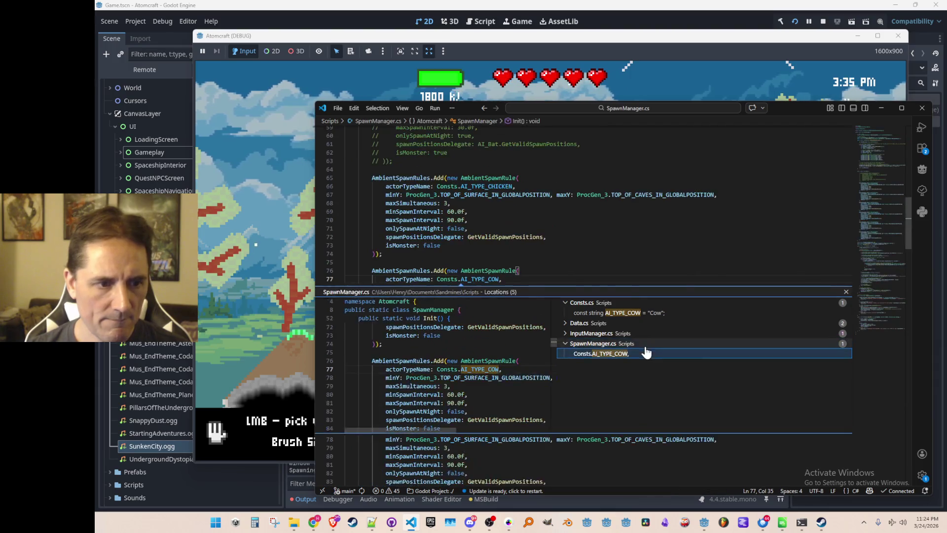
scroll(723, 332, "down", 1)
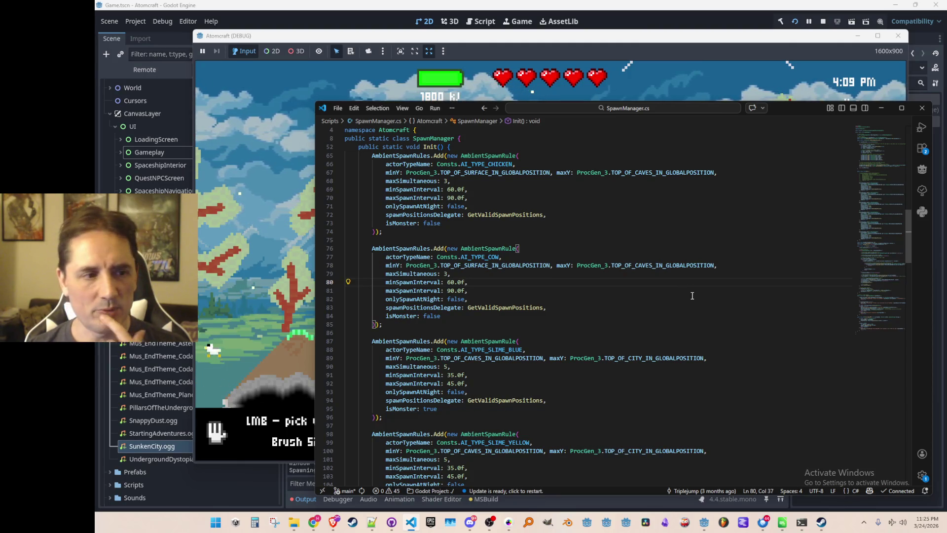
left_click(463, 31)
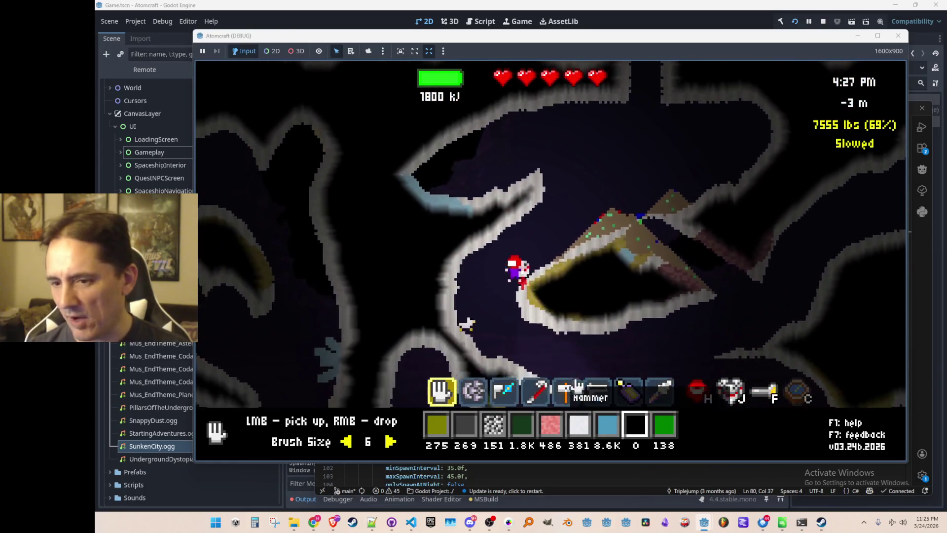
Step: Walk right onto the cave ledge, pick up a grey rock and drop it again
key("d")
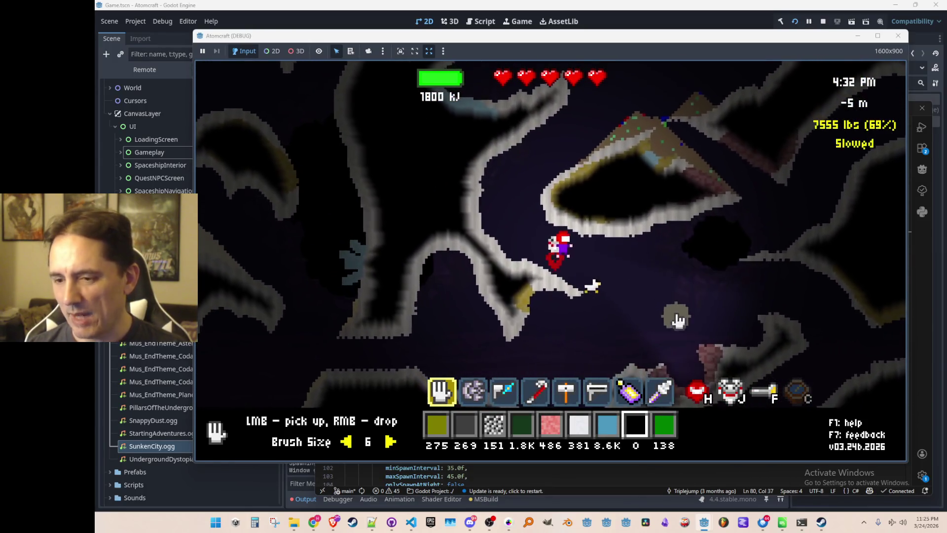
left_click(680, 313)
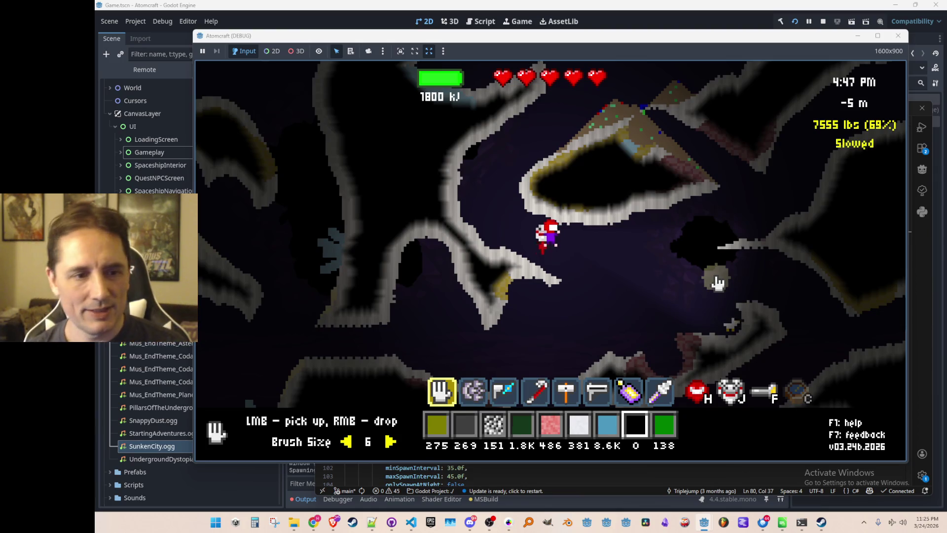
right_click(715, 288)
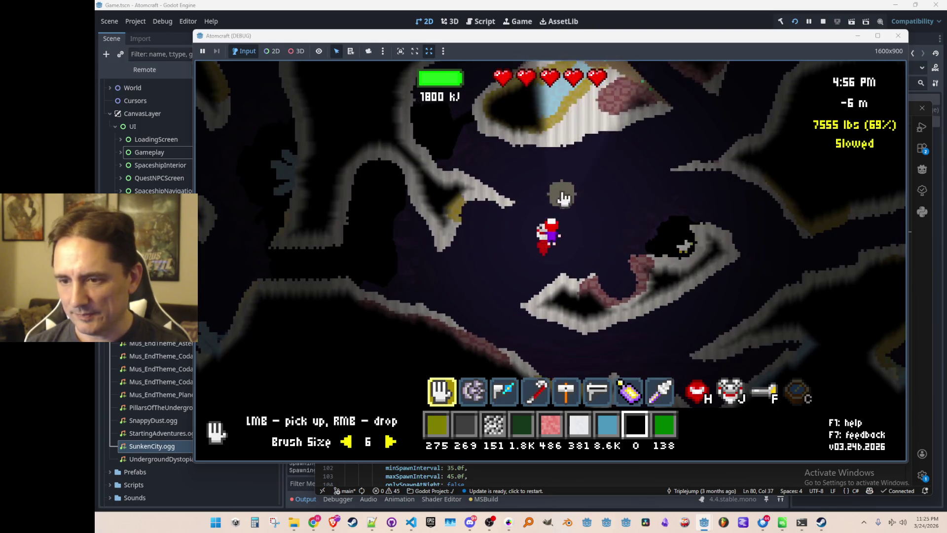
Step: Find the Farmer's Glove in the inventory's item grid and select it in the hotbar
key("i")
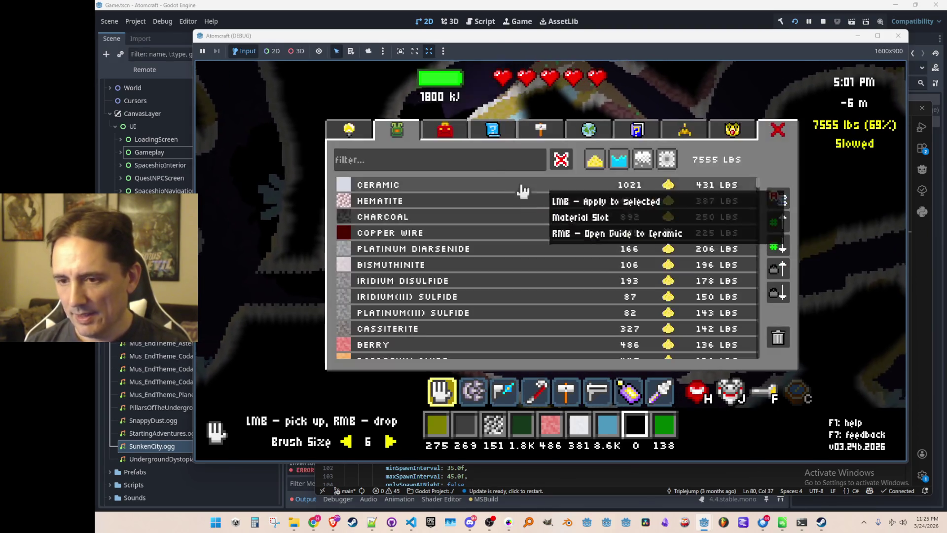
key("q")
left_click(433, 133)
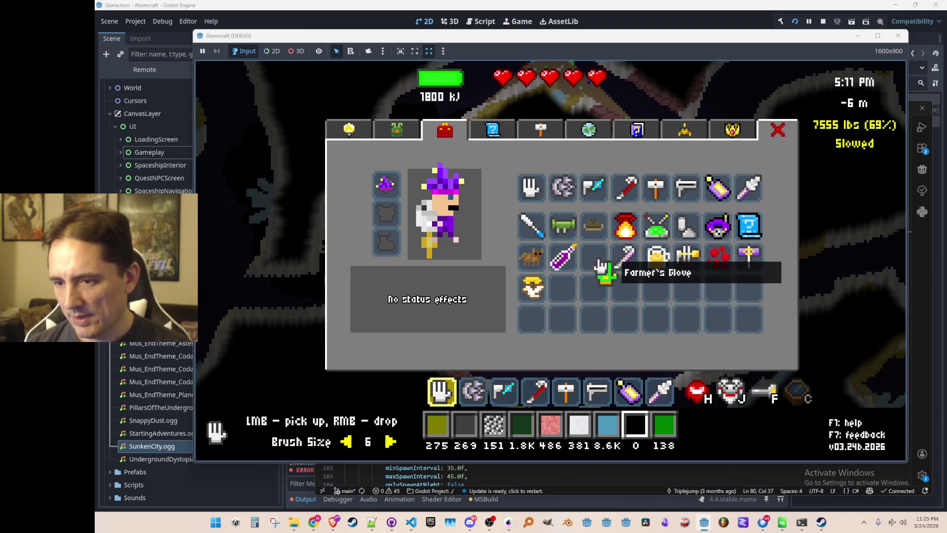
key("Escape")
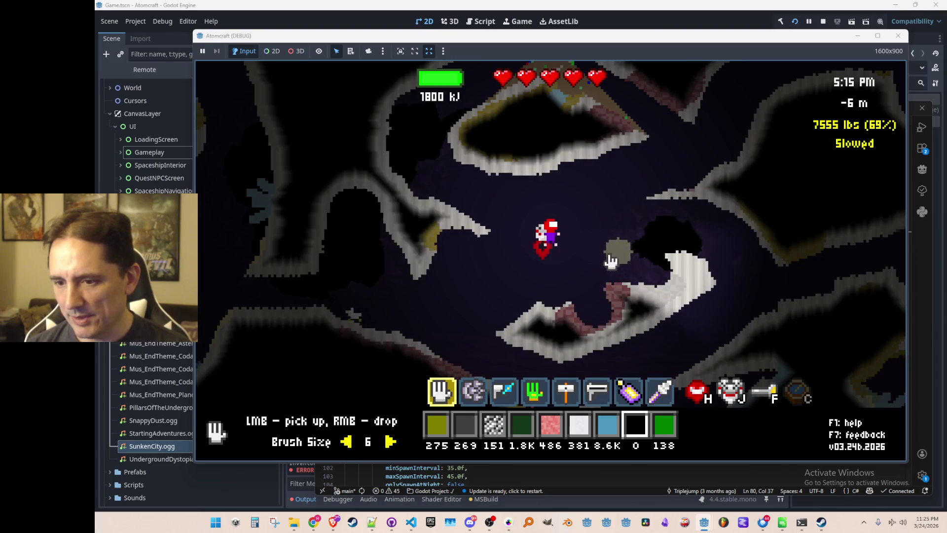
scroll(615, 259, "up", 5)
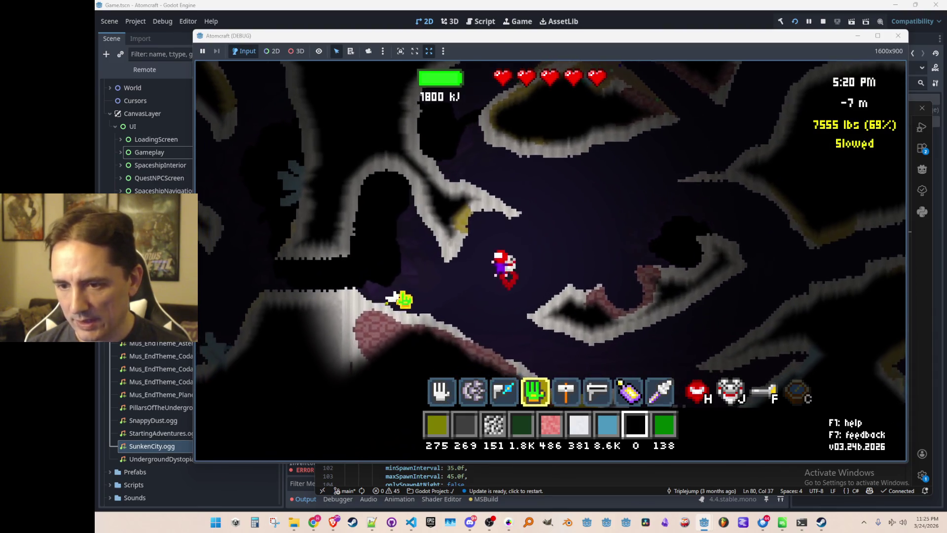
Step: Catch the white chicken with the glove and confirm it in the inventory
left_click(402, 300)
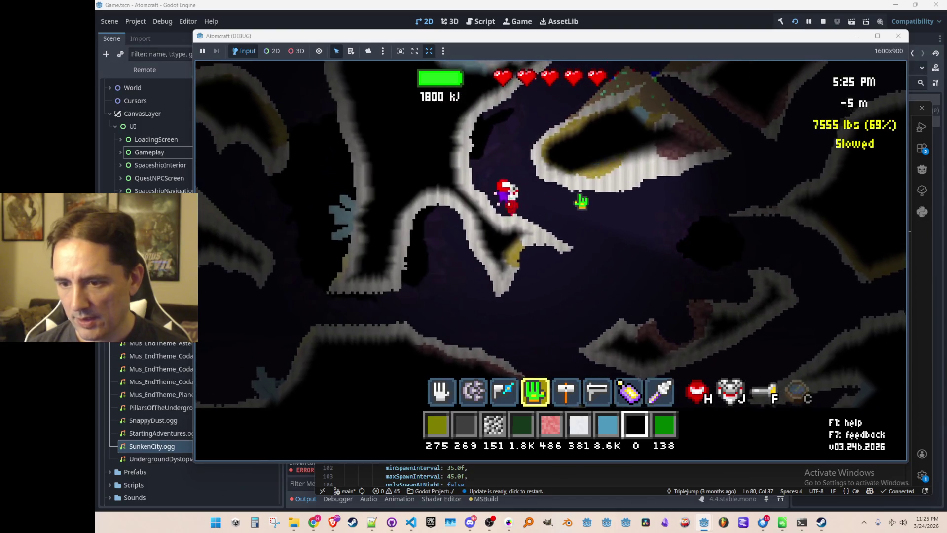
key("i")
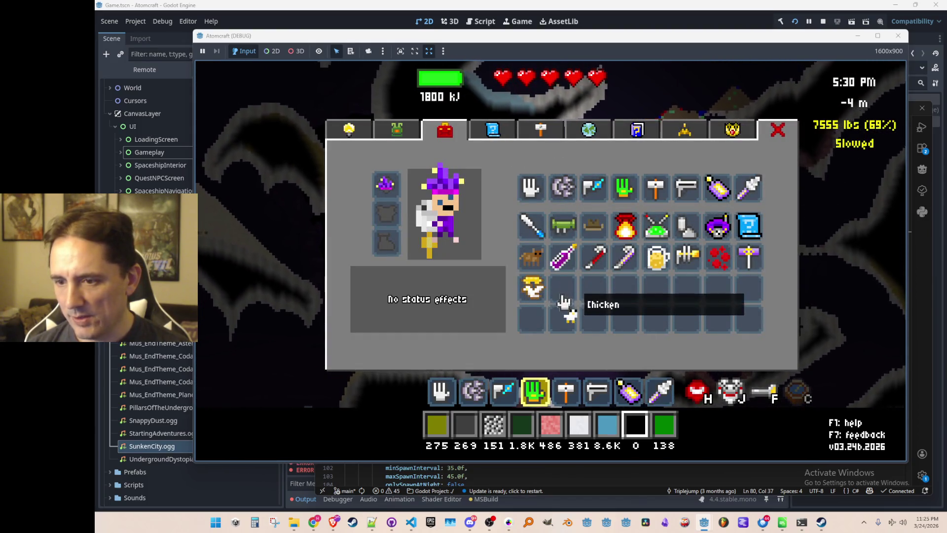
key("i")
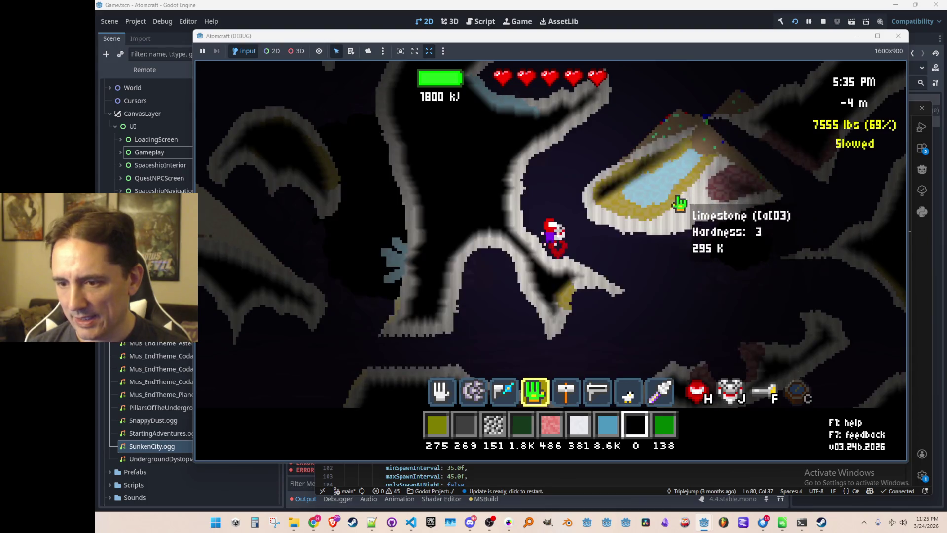
scroll(672, 202, "down", 3)
Step: Fly the character up out of the cave and release the chicken into the world
key("w")
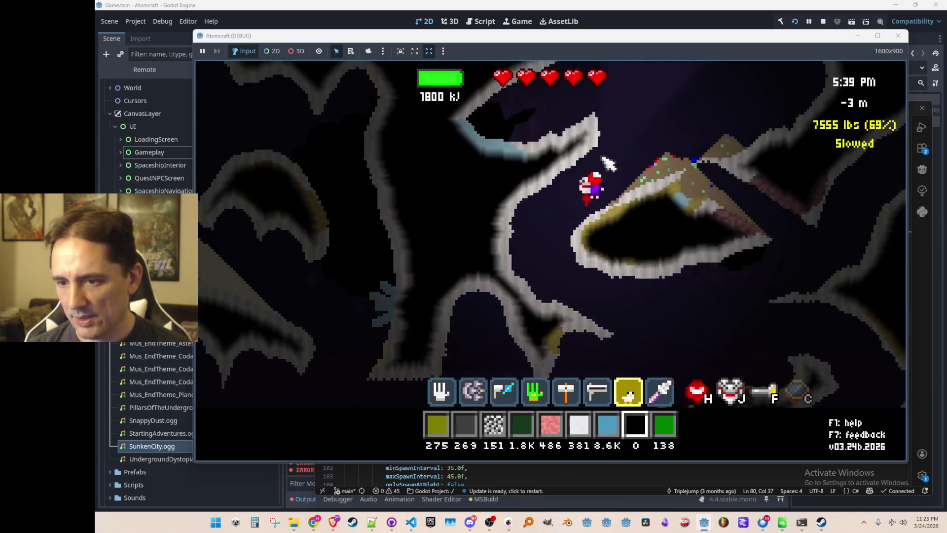
key("w")
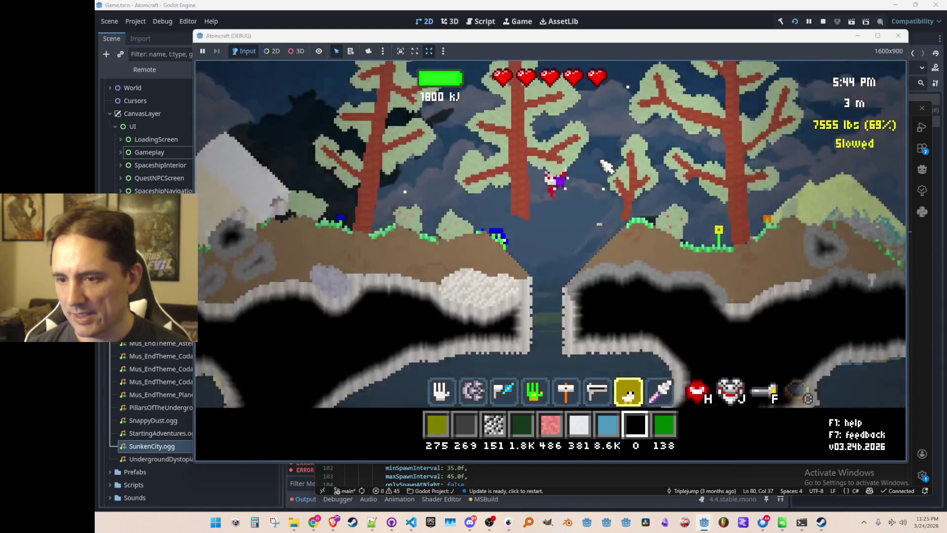
key("d")
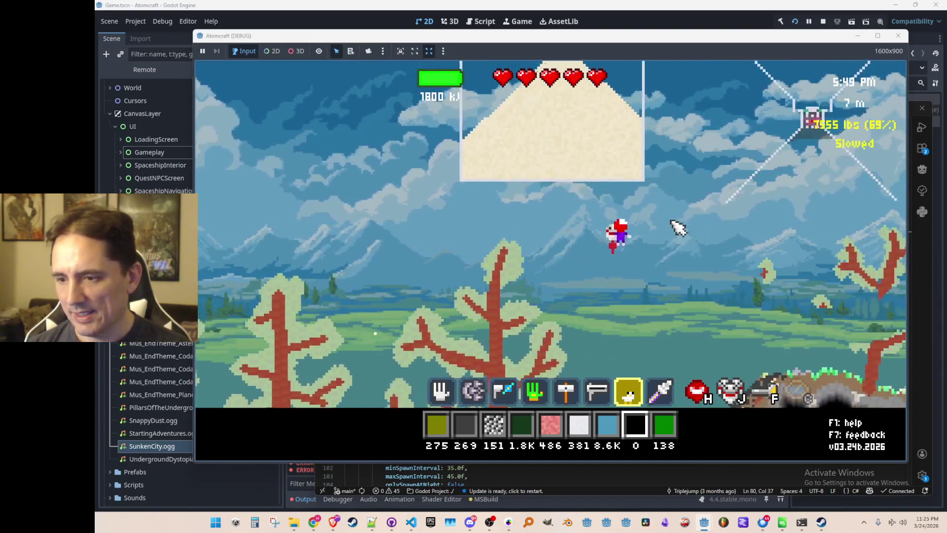
left_click(489, 153)
key("a")
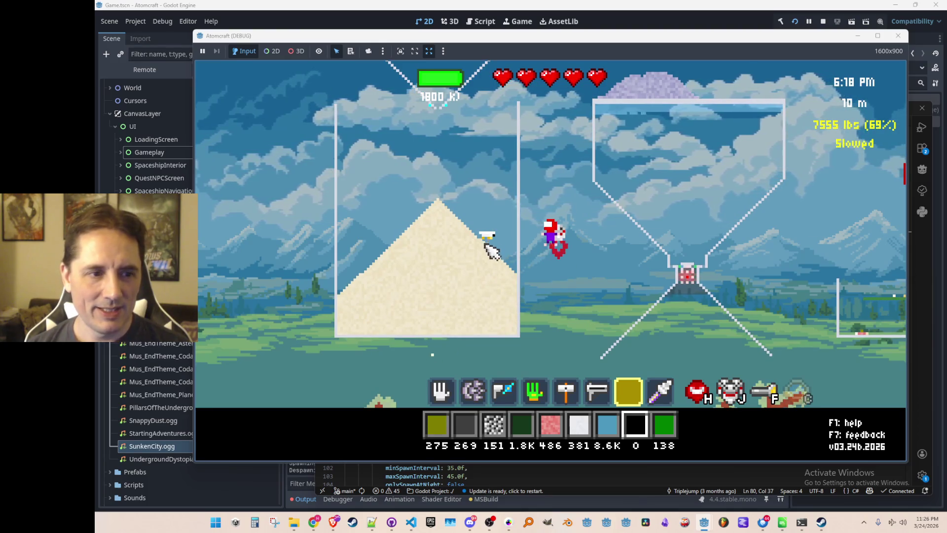
Step: Fly left across the sky past the sand pile, boosting upward along the way
mouse_move(516, 274)
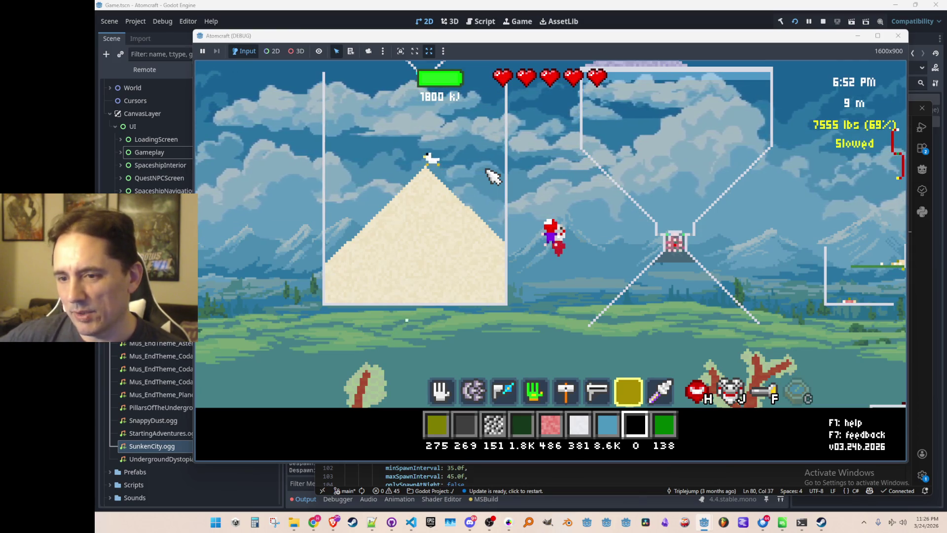
key("space")
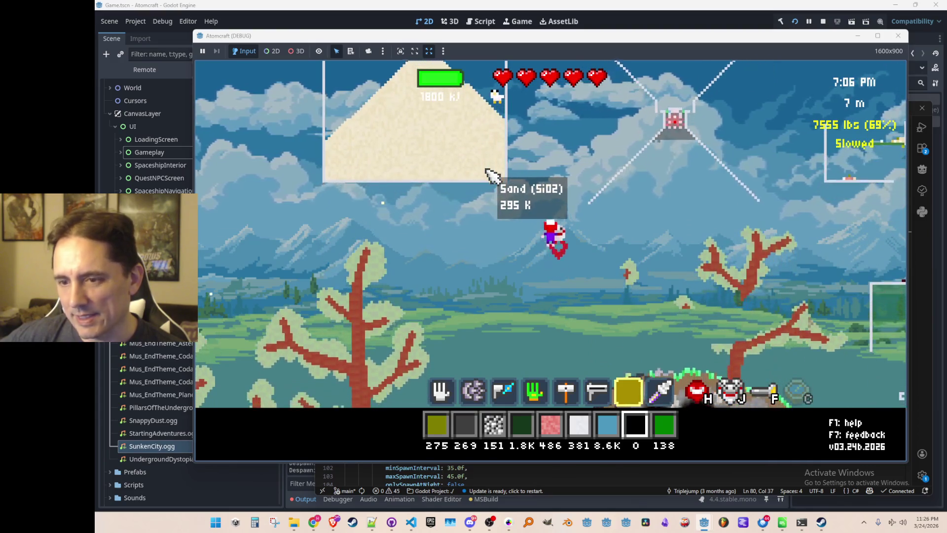
key("space")
key("a")
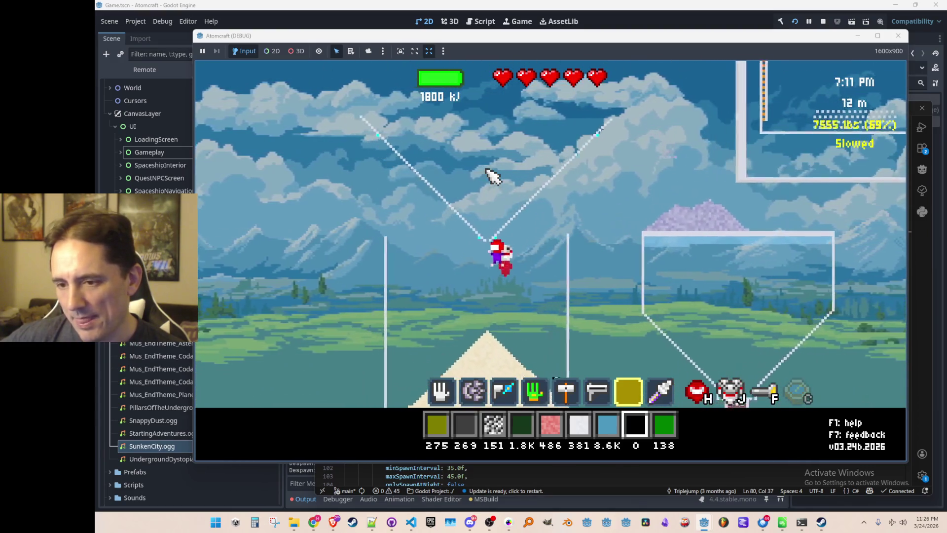
key("space")
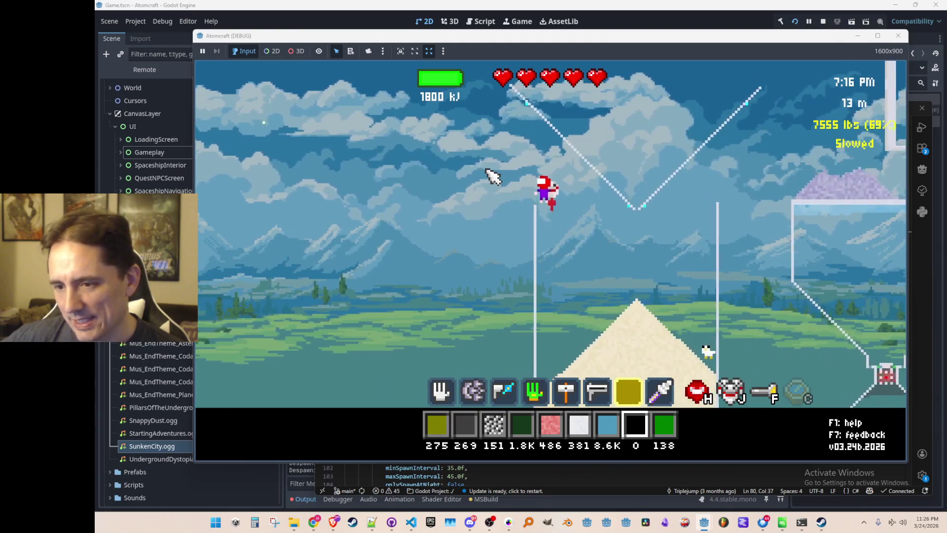
key("d")
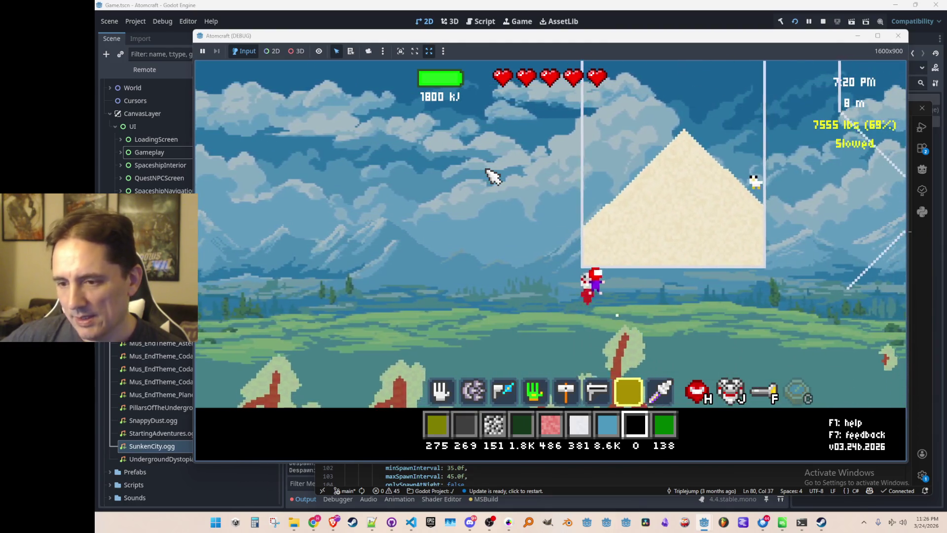
key("space")
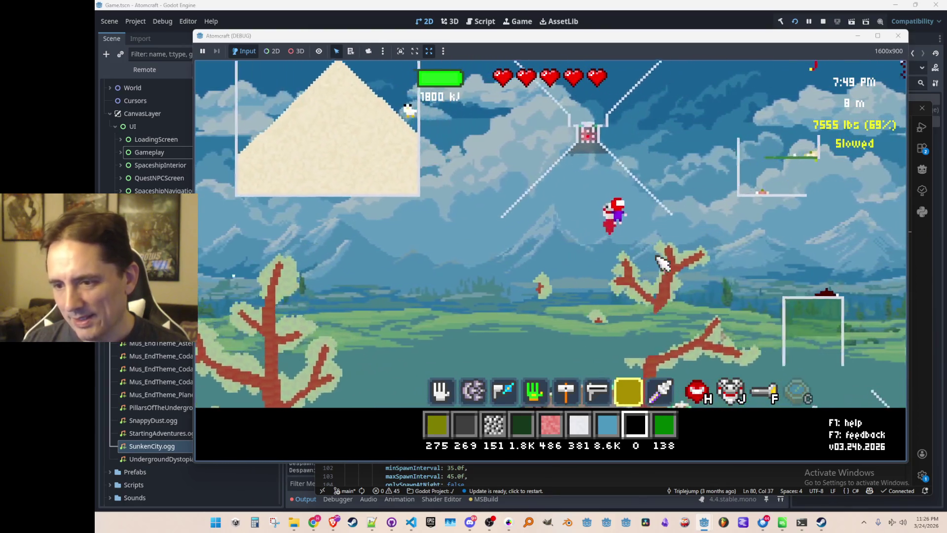
key("a")
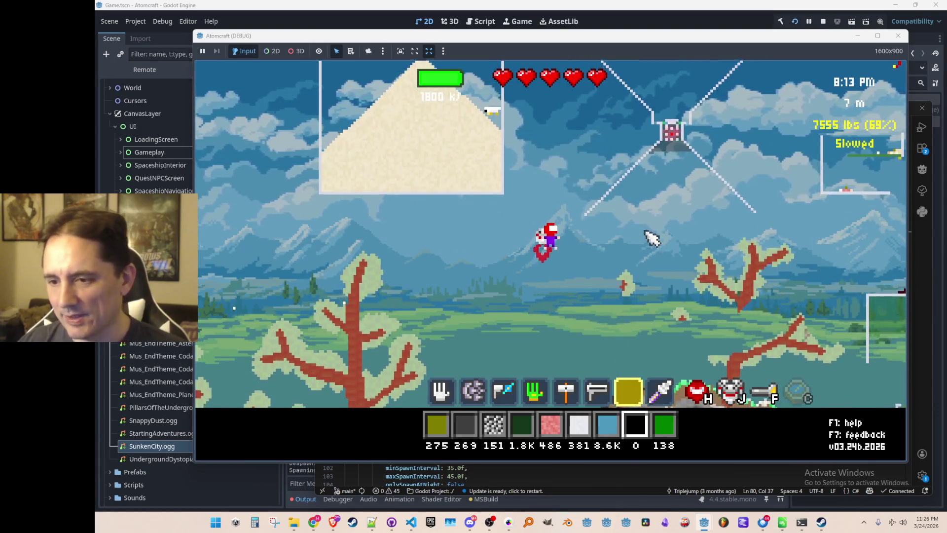
Step: Equip the digging tool and tunnel through the dirt and limestone mound
key("2")
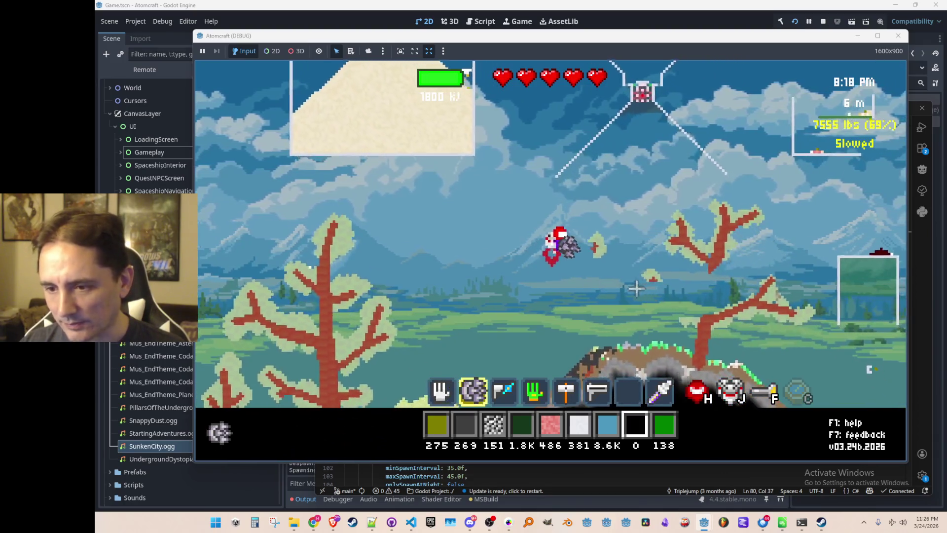
key("a")
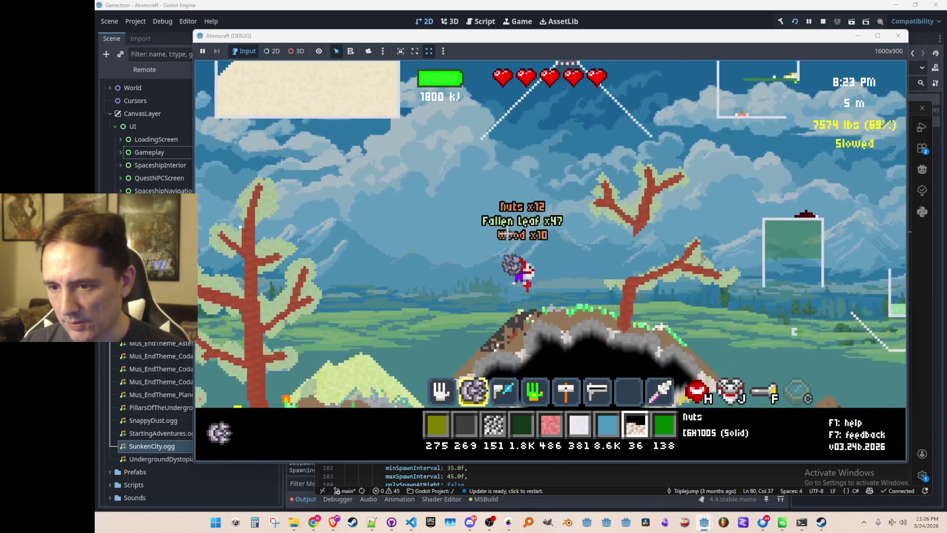
key("d")
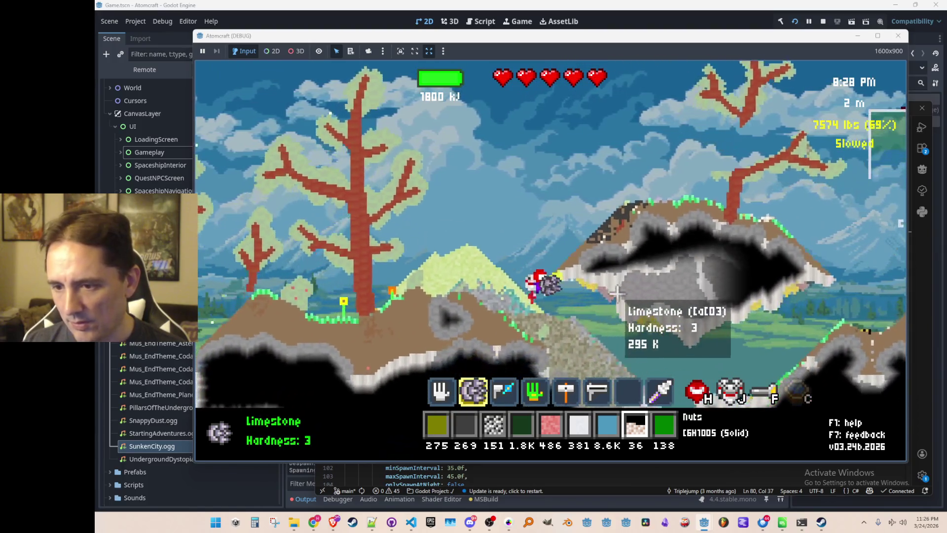
key("d")
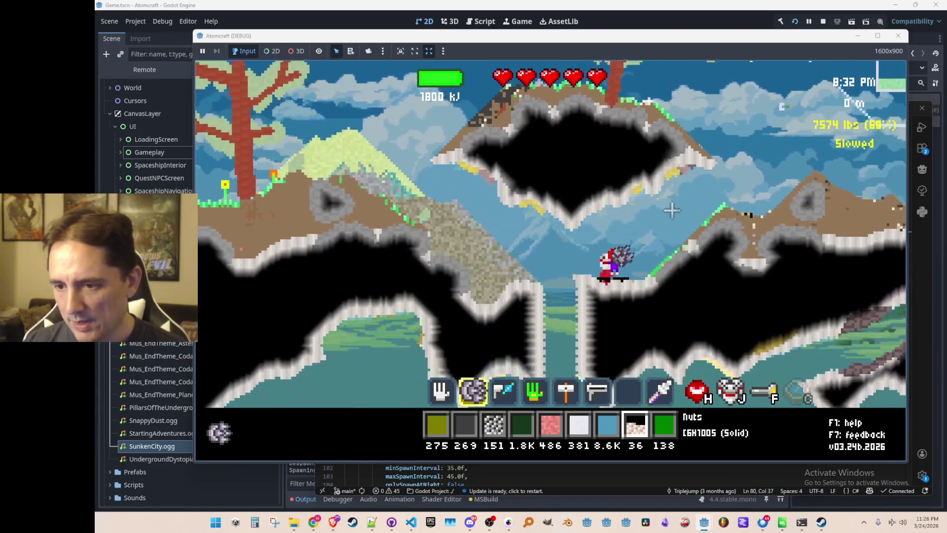
key("d")
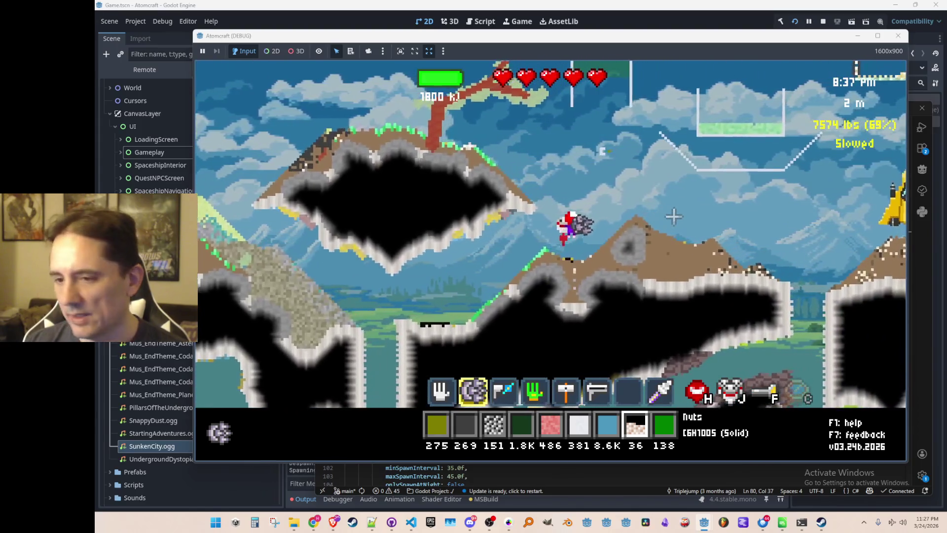
Step: Fly upward past the tree to hover beside the acid tank and glass structures
key("w")
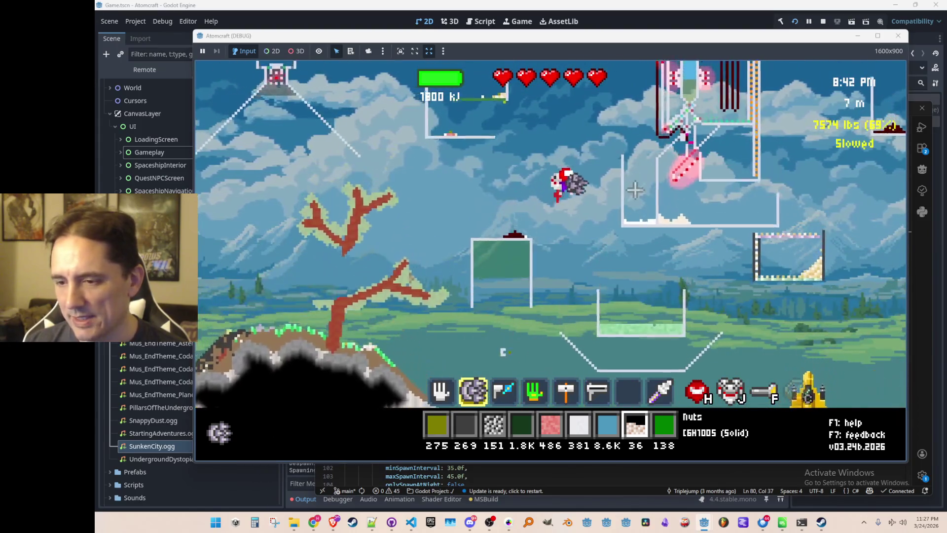
key("w")
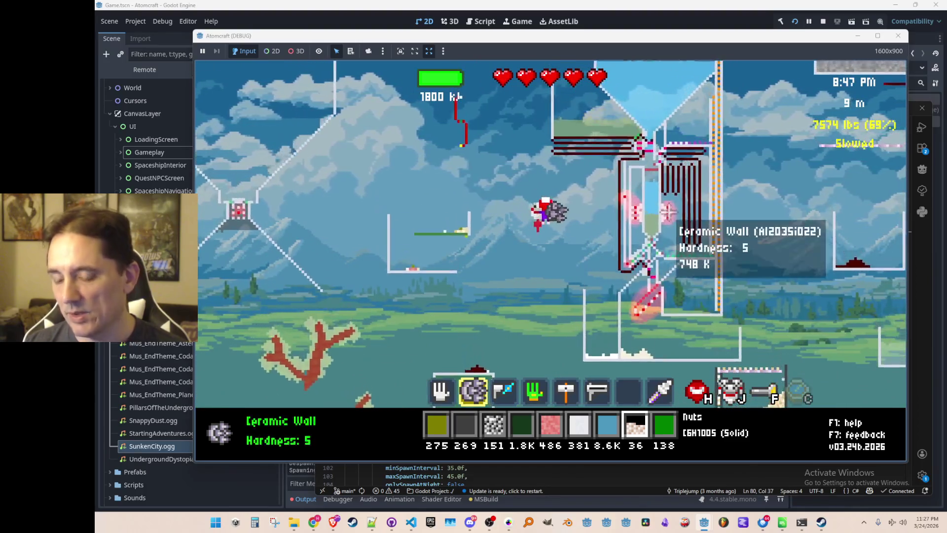
key("w")
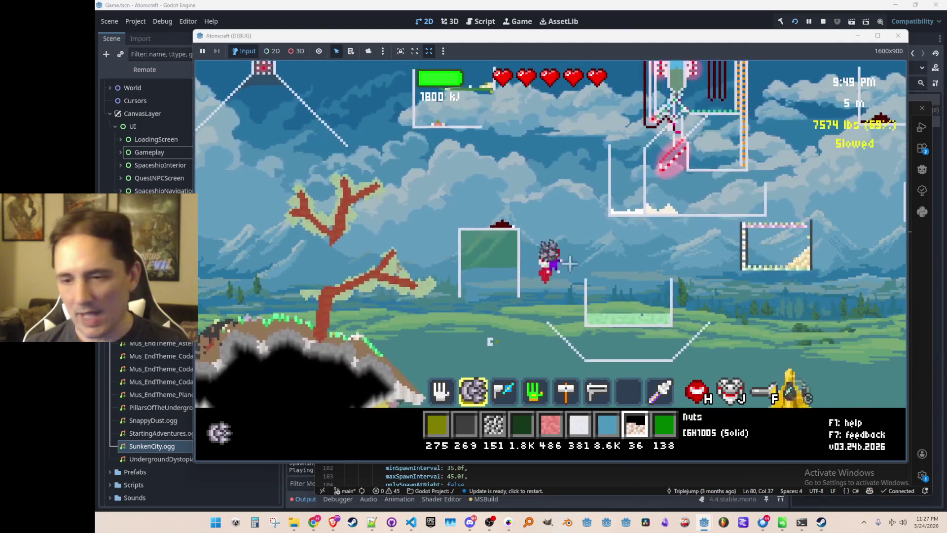
key("w")
mouse_move(352, 193)
key("w")
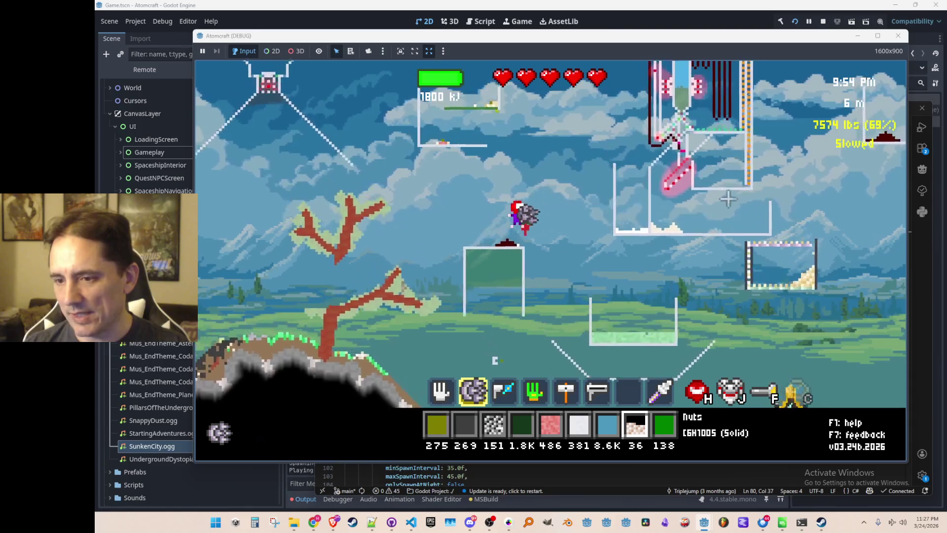
key("w")
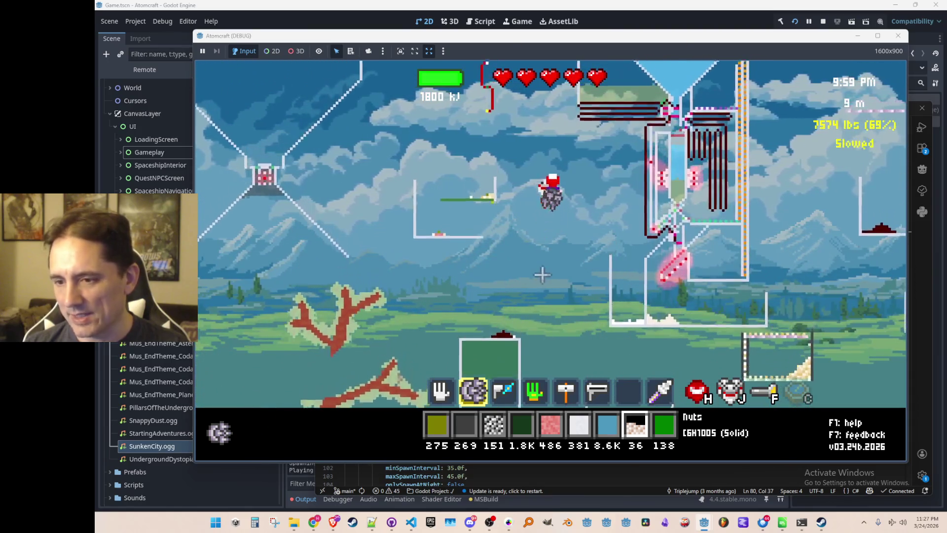
mouse_move(644, 225)
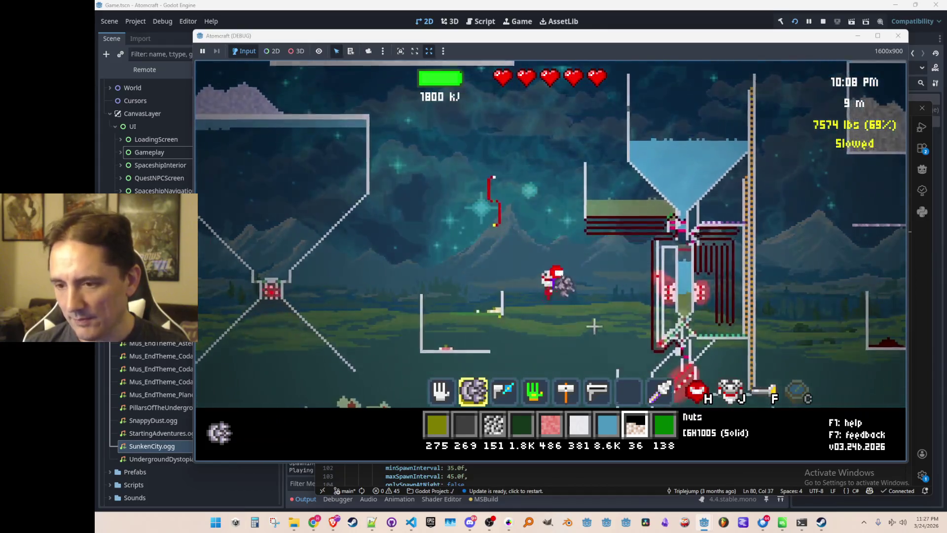
Step: Inspect the acid and copper wiring, dipping toward the lower boxes and rising back up
mouse_move(680, 305)
key("w")
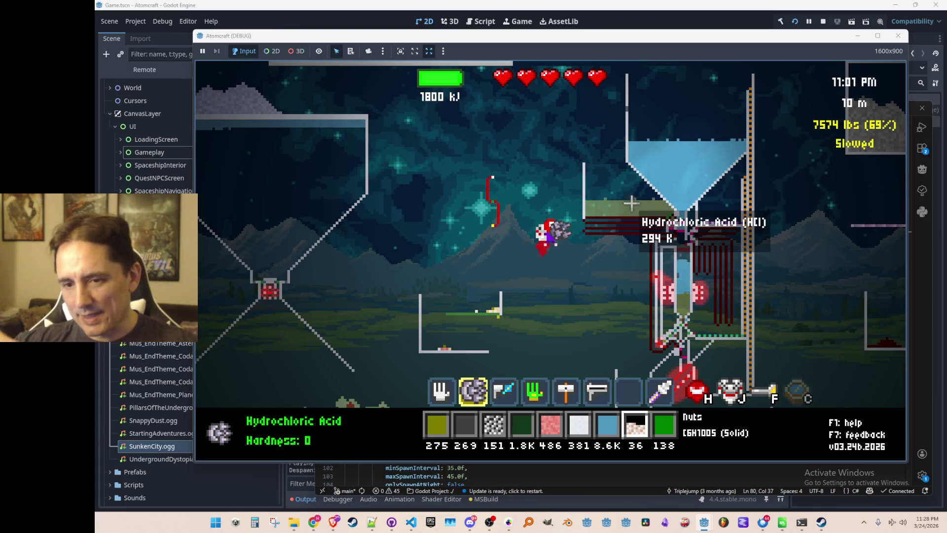
key("s")
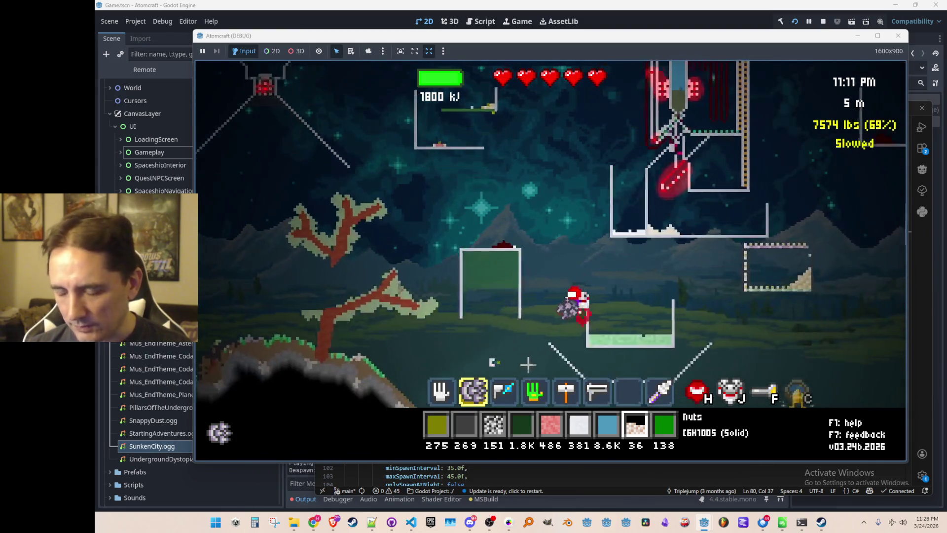
key("w")
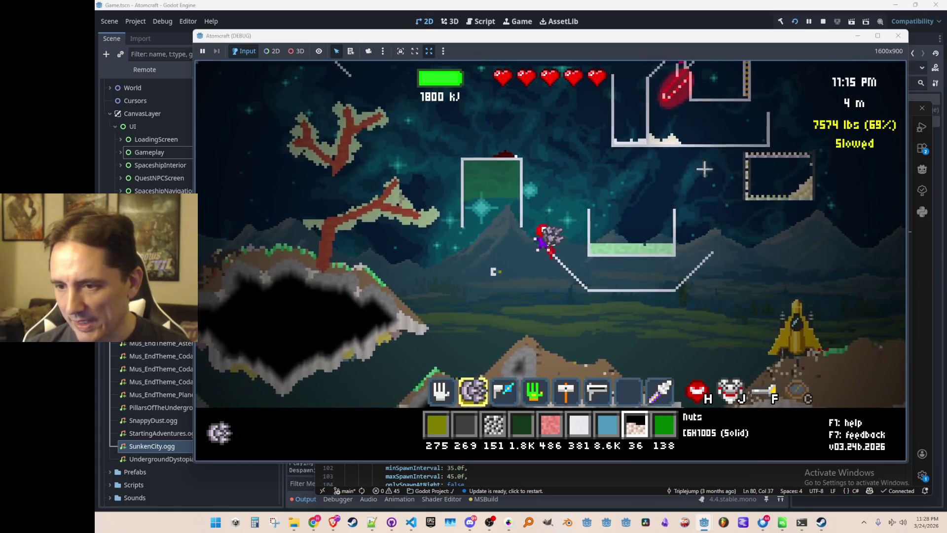
key("w")
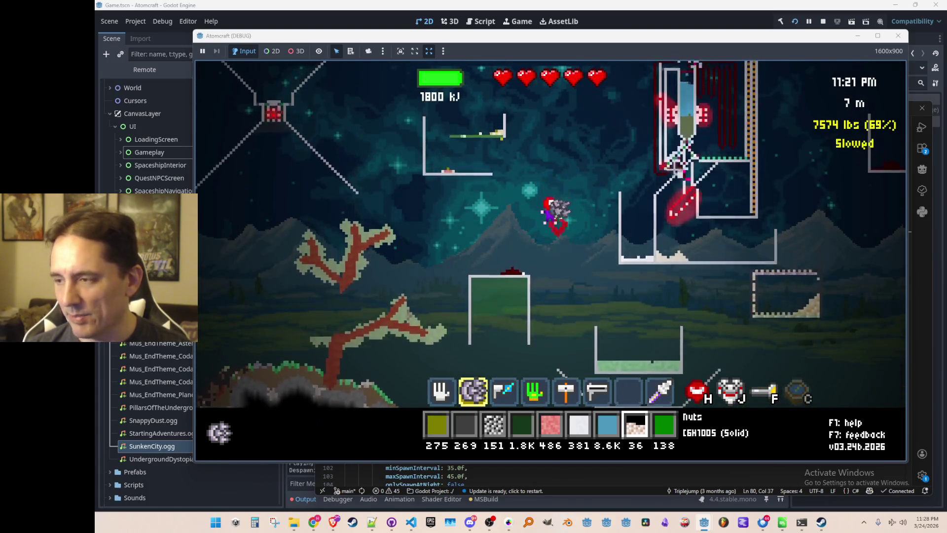
key("w")
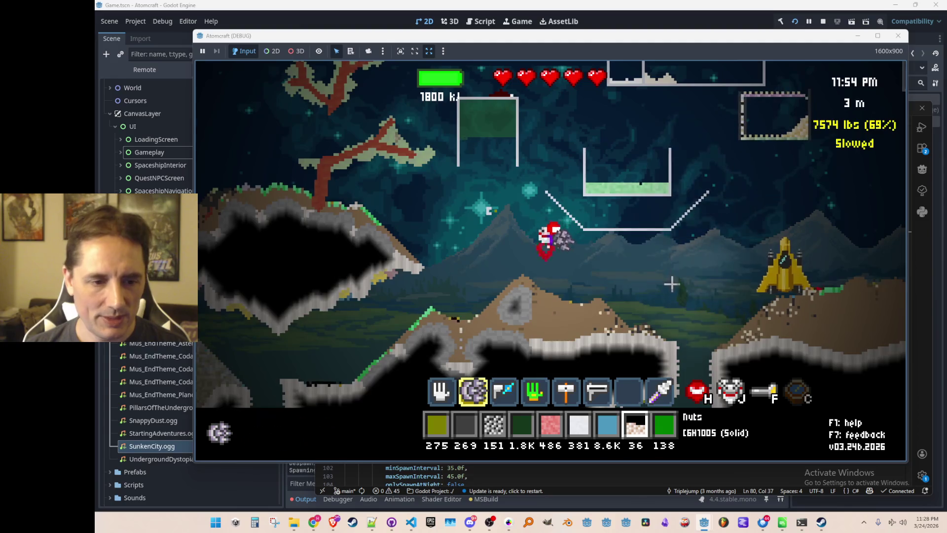
Step: Fly right past the yellow spaceship, then close the running game window
key("d")
key("w")
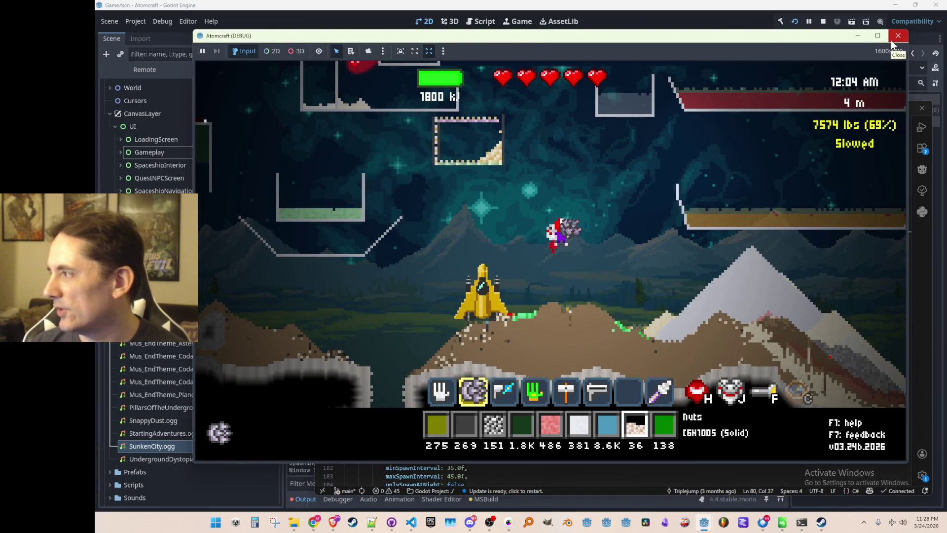
left_click(891, 42)
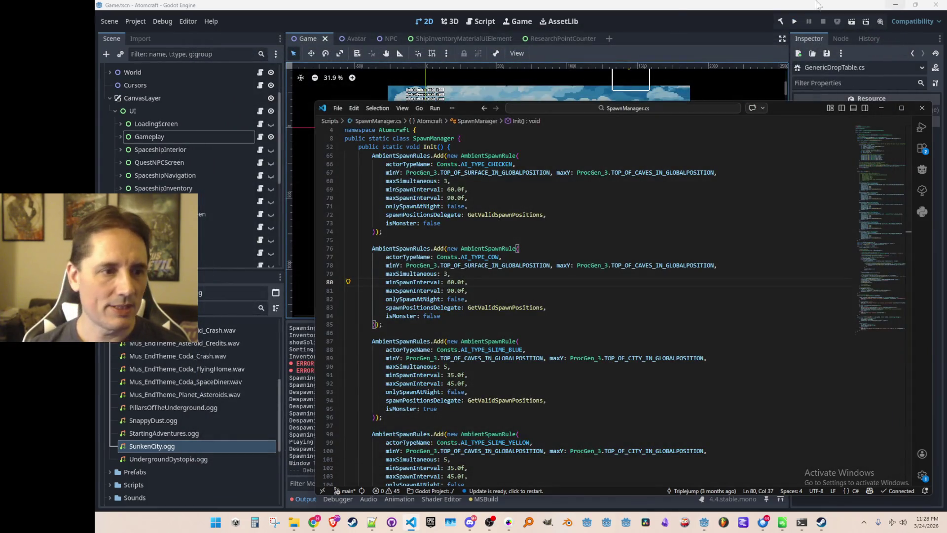
Step: In the Godot Scene dock, expand the UI node and make the SettingsMenu node visible
left_click(386, 15)
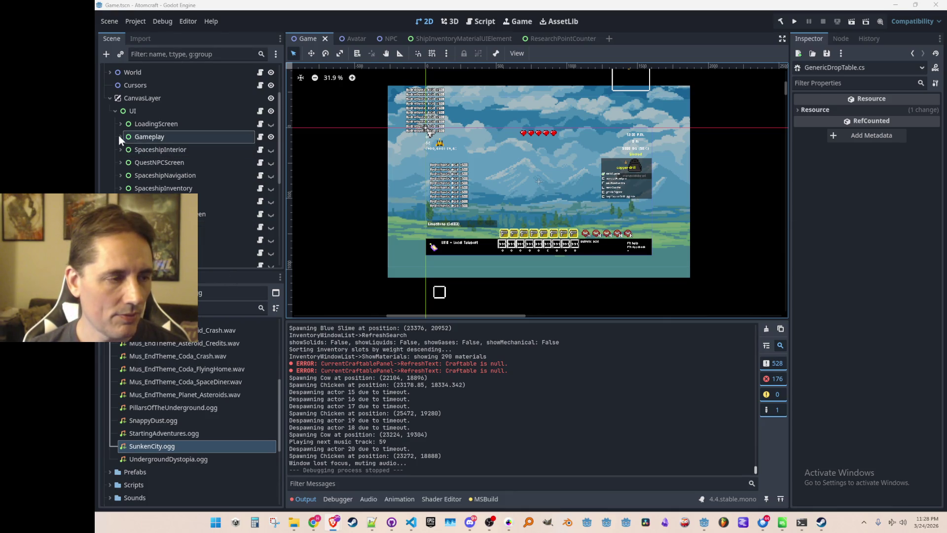
left_click(115, 110)
left_click(115, 175)
scroll(128, 154, "down", 5)
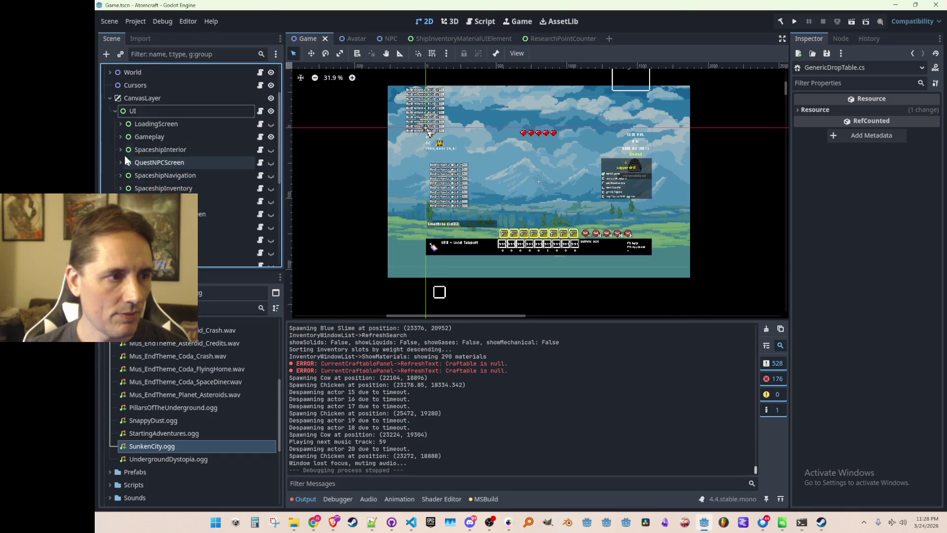
scroll(205, 211, "down", 3)
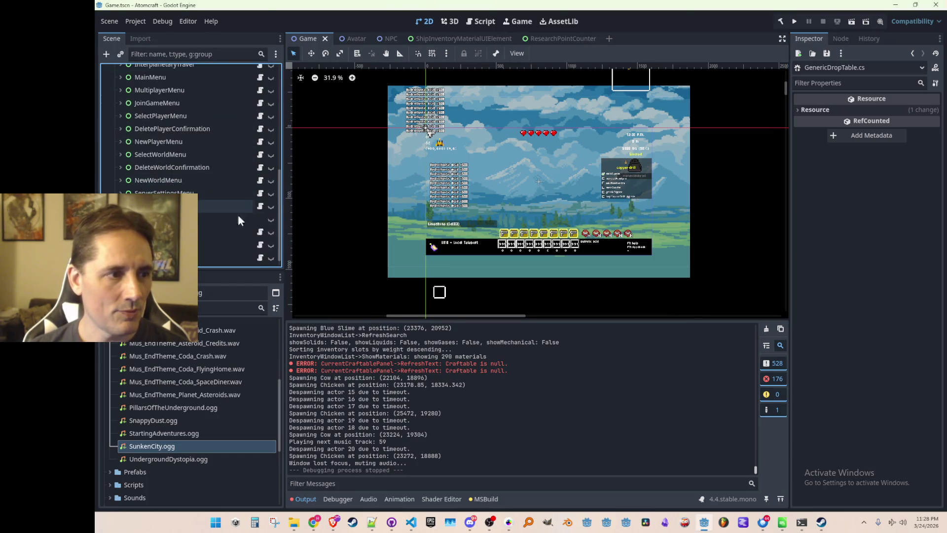
left_click(211, 192)
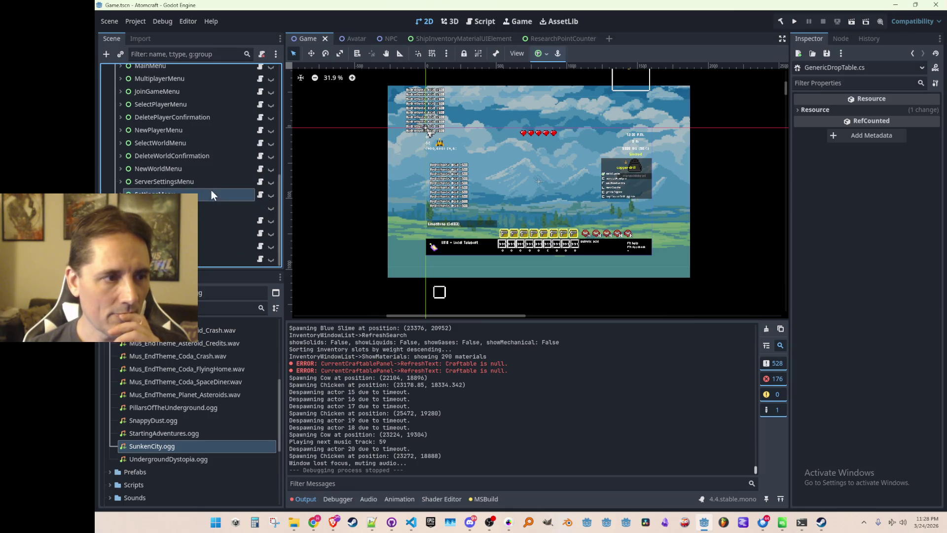
left_click(271, 194)
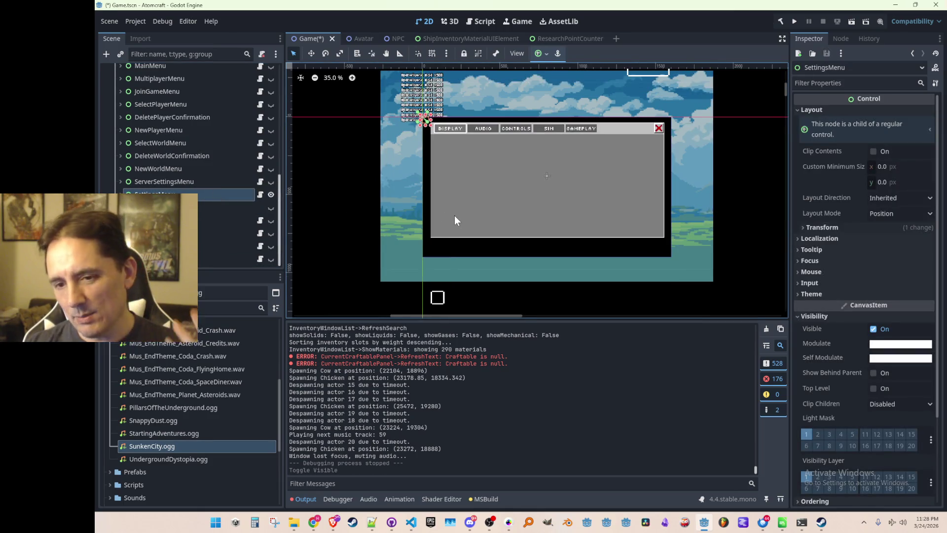
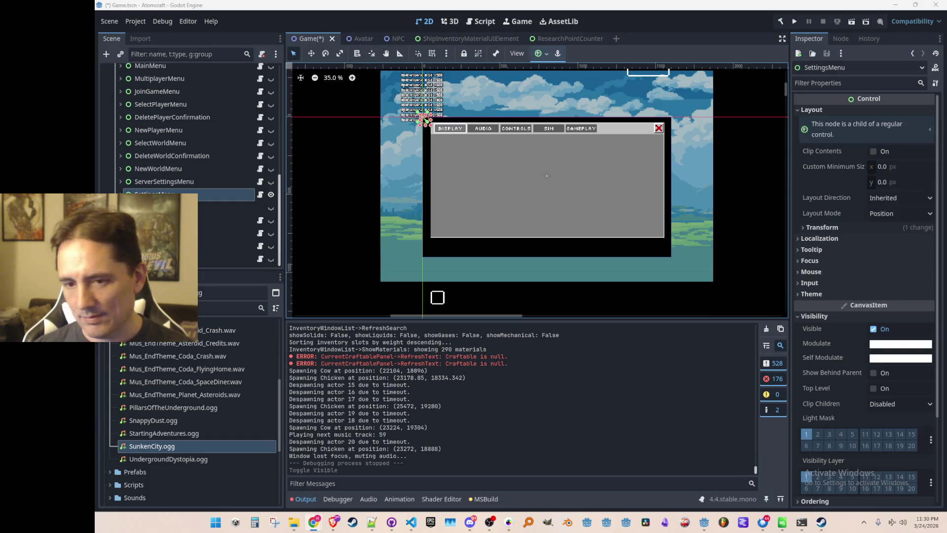
Step: Expand SettingsMenu and make its Audio page visible in the editor
scroll(528, 170, "down", 2)
scroll(527, 171, "up", 2)
scroll(528, 183, "down", 1)
scroll(530, 180, "up", 1)
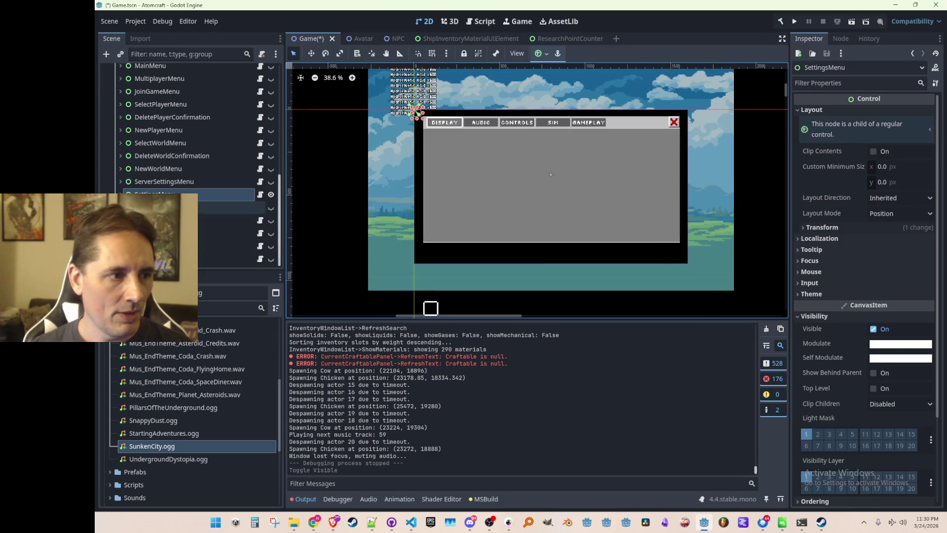
left_click(120, 195)
scroll(198, 183, "down", 5)
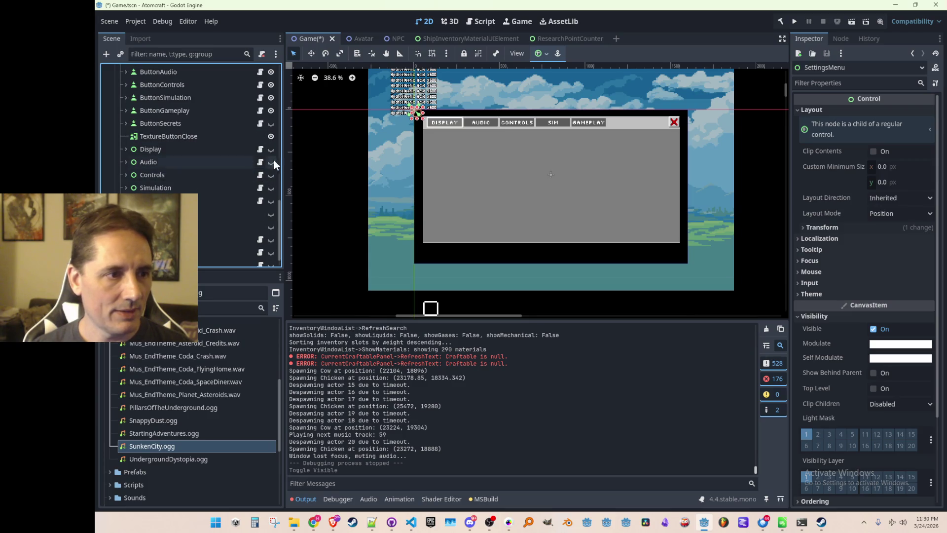
left_click(271, 162)
Step: Expand Audio > ScrollContainer > VBoxContainer to list the audio rows
scroll(480, 234, "up", 2)
left_click(126, 162)
left_click(131, 175)
left_click(137, 187)
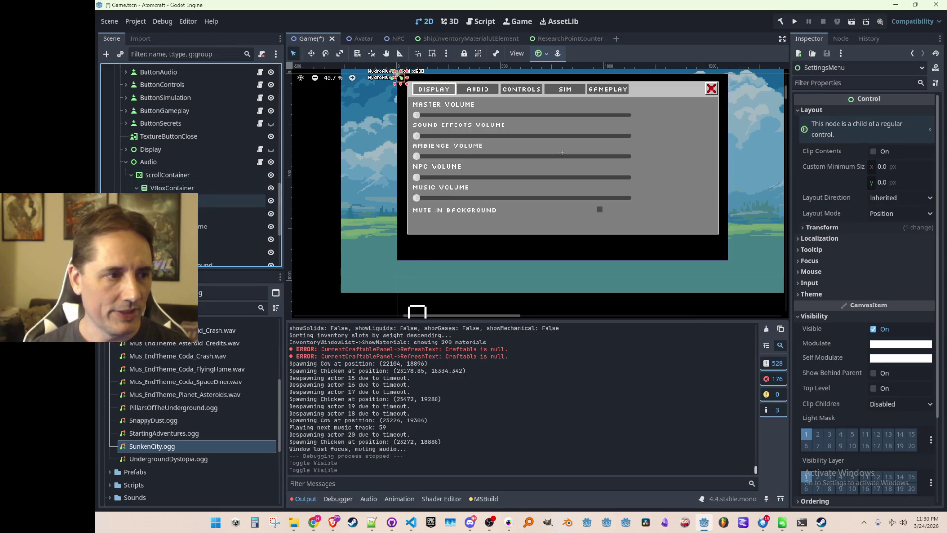
Step: Duplicate the MuteInBackground row and place the copy above the original
scroll(188, 198, "down", 2)
left_click(173, 202)
left_click(420, 220)
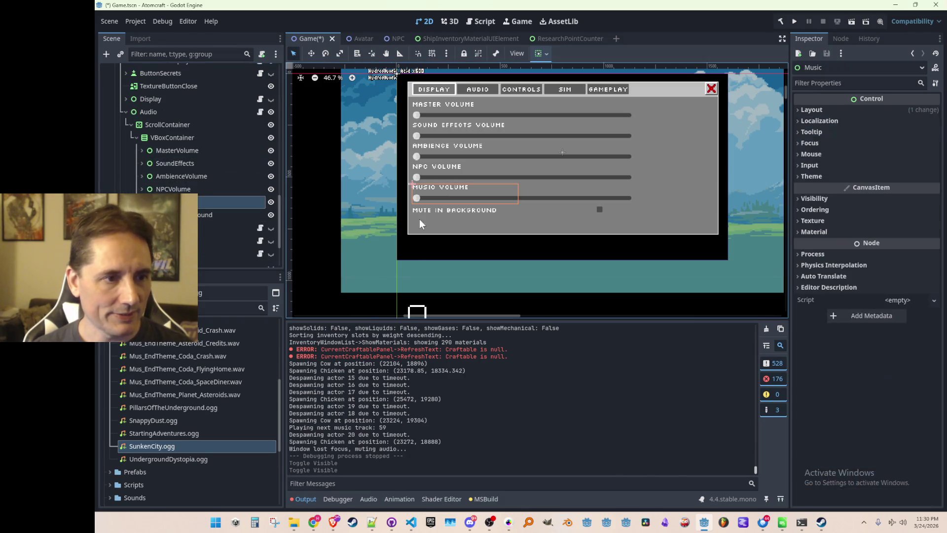
left_click(232, 214)
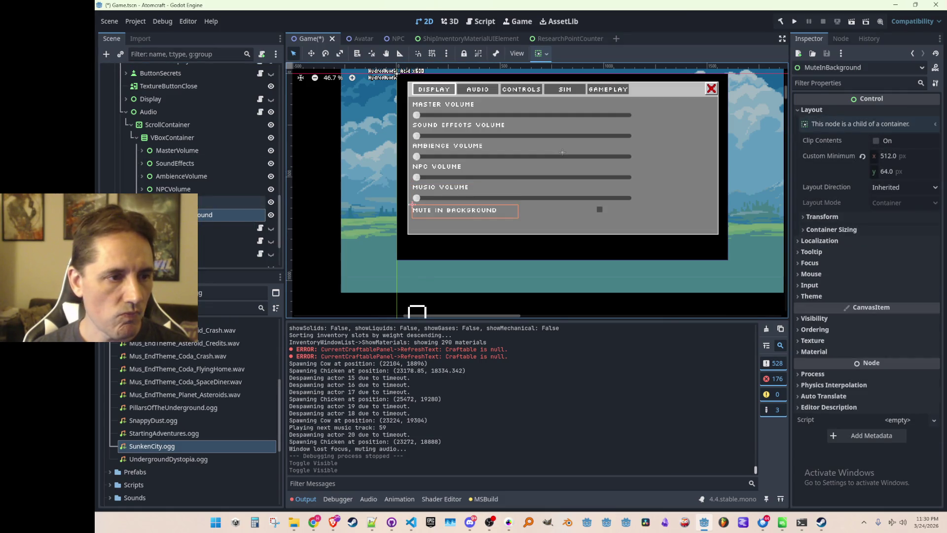
left_click(192, 202)
left_click(192, 214)
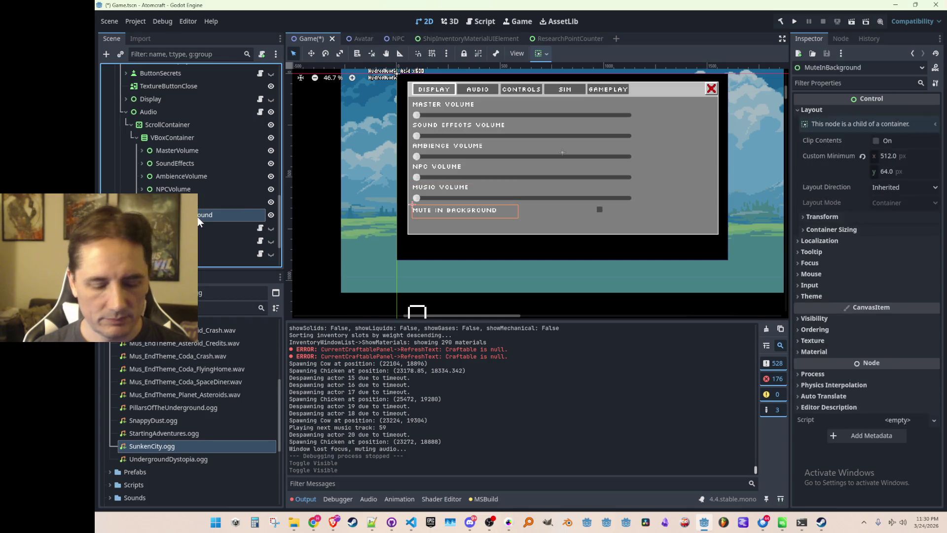
key("ctrl+d")
left_click_drag(192, 228, 192, 211)
Step: Rename the rows SoundTest and MusicTest, then save the scene
double_click(215, 213)
key("Return")
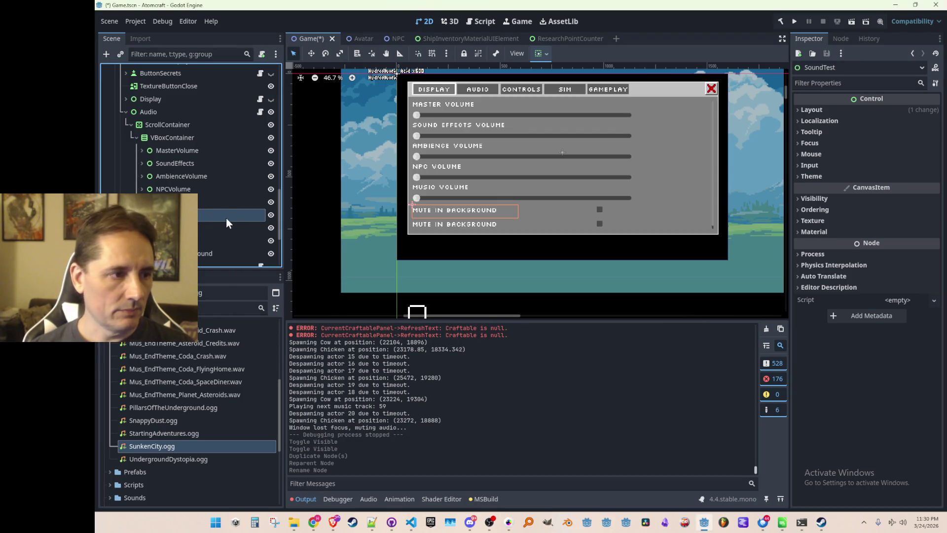
scroll(327, 240, "up", 1)
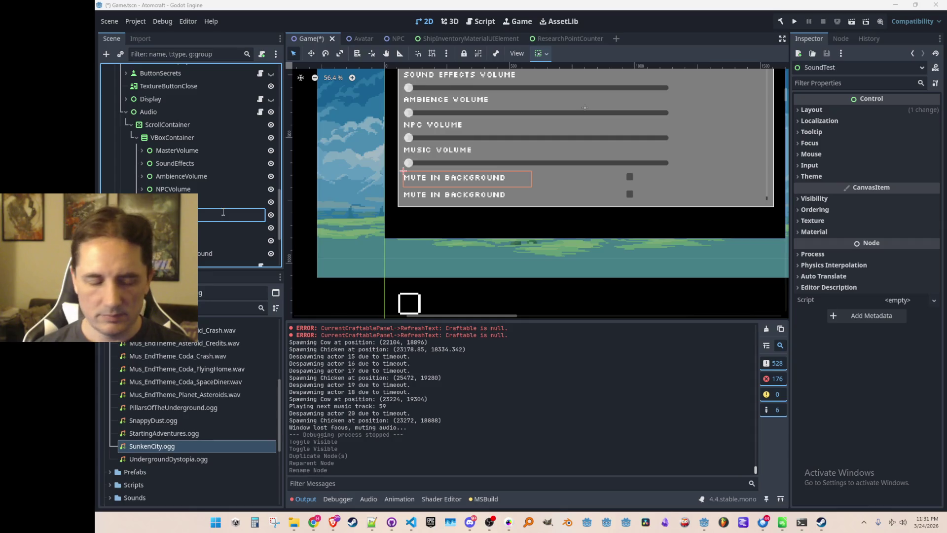
key("Return")
key("ctrl+s")
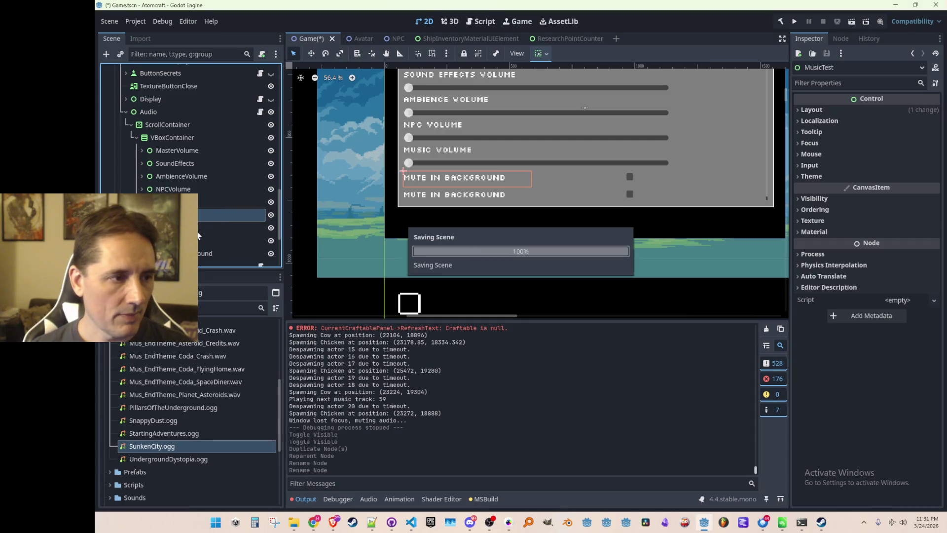
Step: Change the new row's label text to 'MUSIC TEST:'
left_click(403, 171)
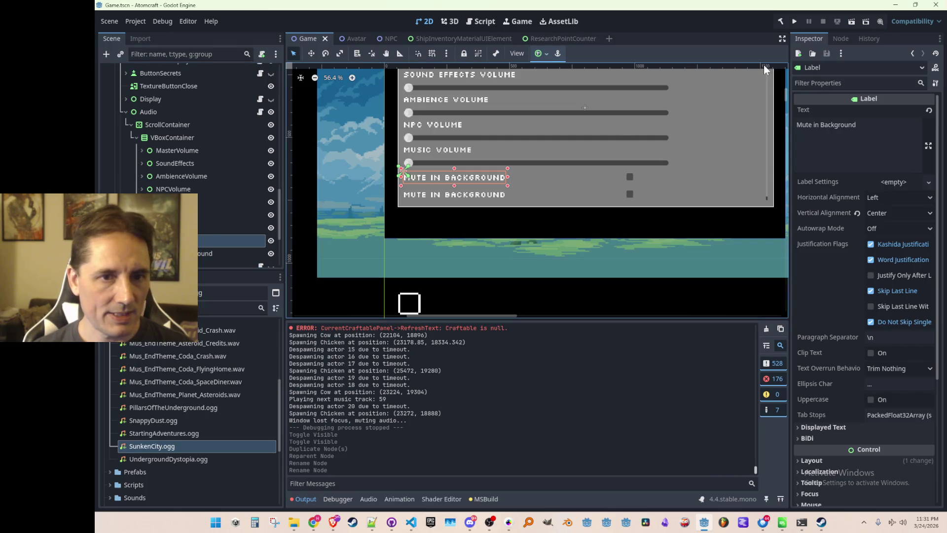
left_click(887, 128)
key("ctrl+a")
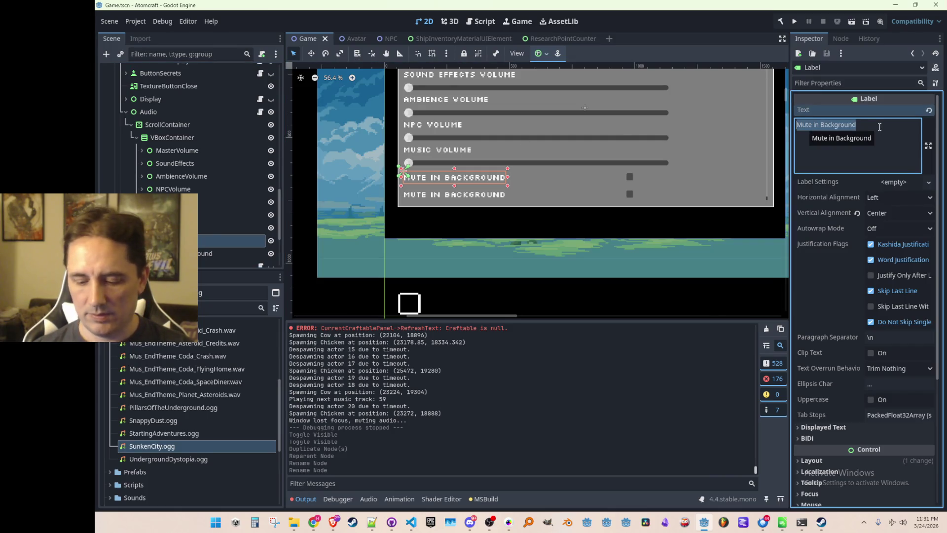
type("MUSIC TEST:")
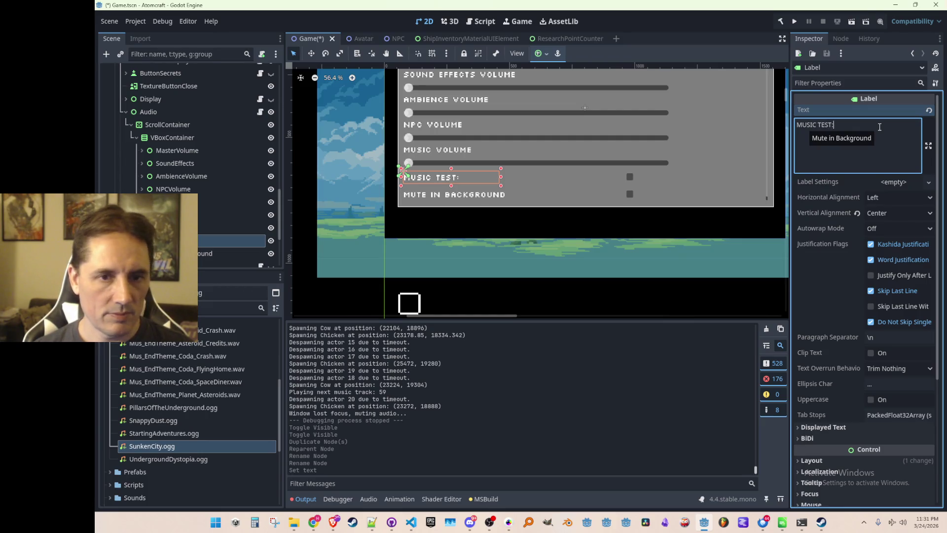
Step: Duplicate the MUSIC TEST: label as TrackName and save the scene
left_click(242, 228)
left_click(221, 241)
key("ctrl+d")
double_click(227, 254)
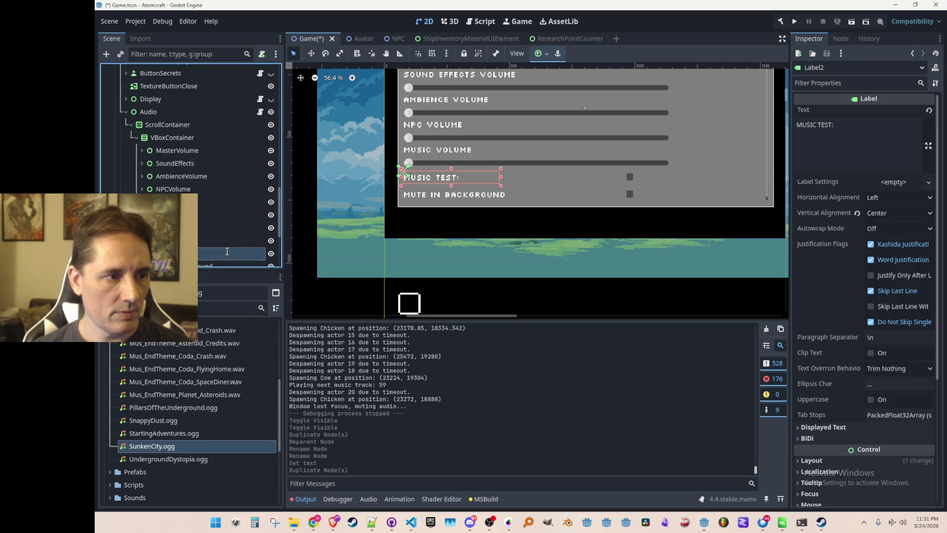
key("Return")
key("ctrl+s")
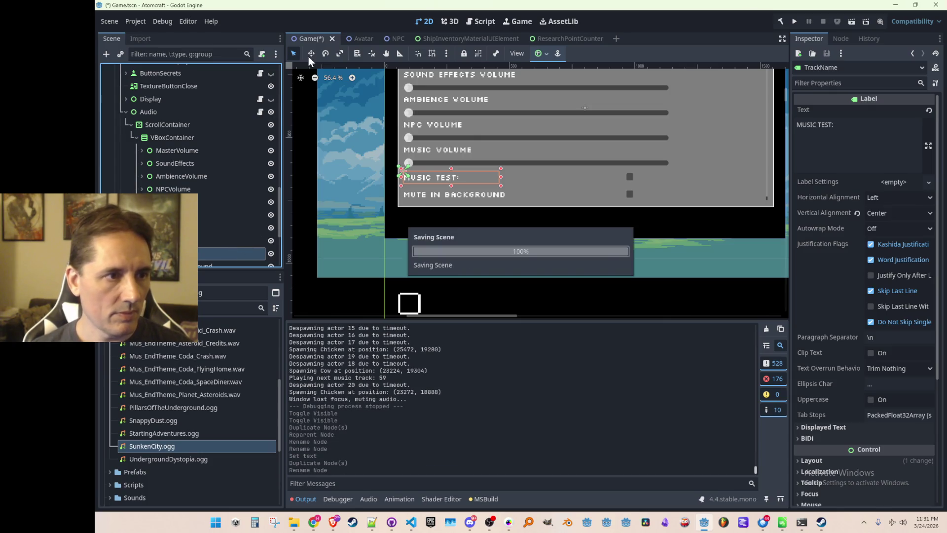
Step: Move the TrackName label copy to the right, then delete it
left_click(308, 55)
left_click_drag(421, 172, 529, 170)
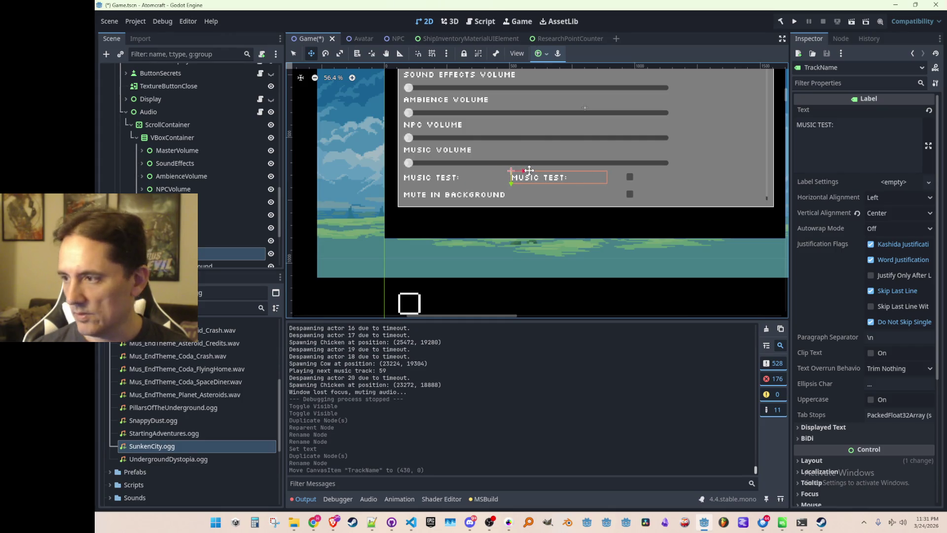
key("Delete")
key("Return")
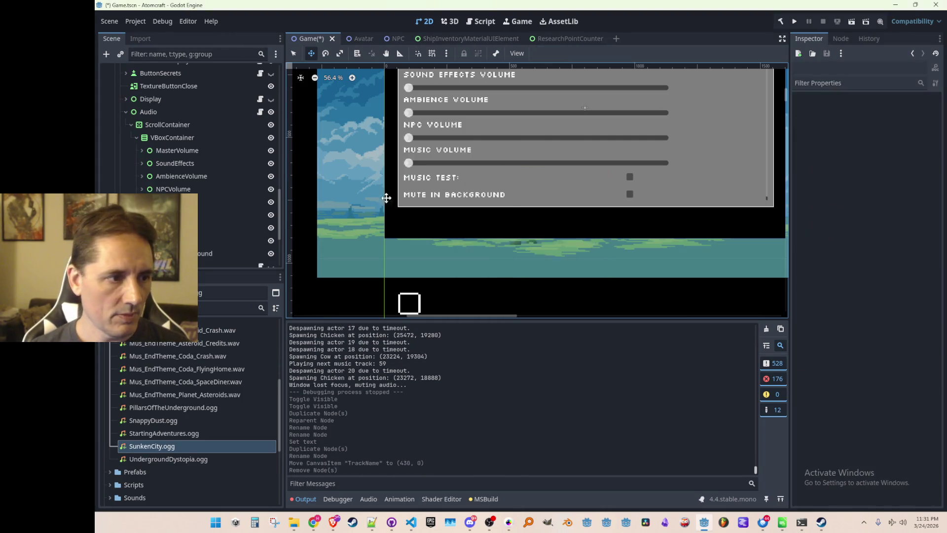
Step: Widen the MUSIC TEST: label to the right
left_click(224, 241)
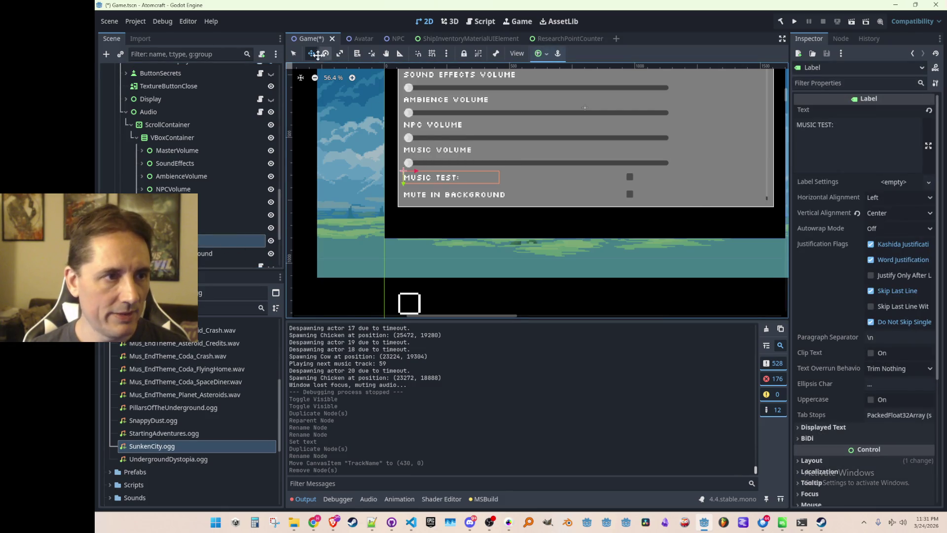
key("q")
left_click_drag(515, 177, 612, 177)
Step: Delete the checkbox from the MusicTest row
scroll(450, 168, "down", 2)
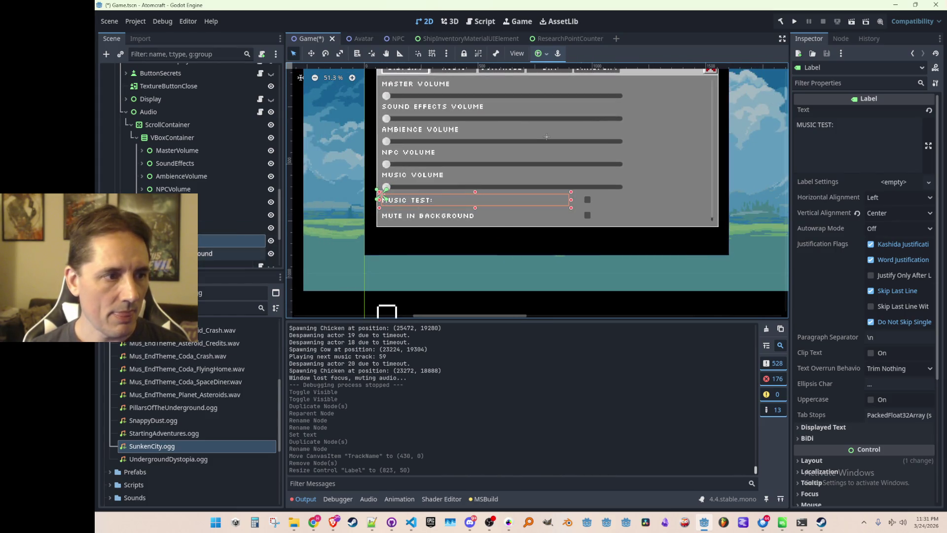
left_click(208, 228)
key("Delete")
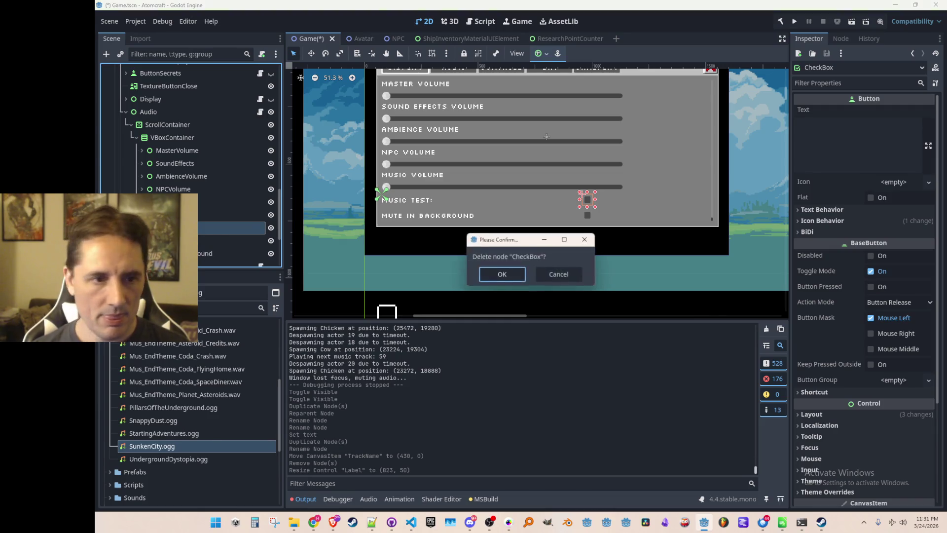
key("Return")
Step: Inset the label by pulling its left edge in and extending its right edge, then save
left_click(222, 215)
left_click(192, 227)
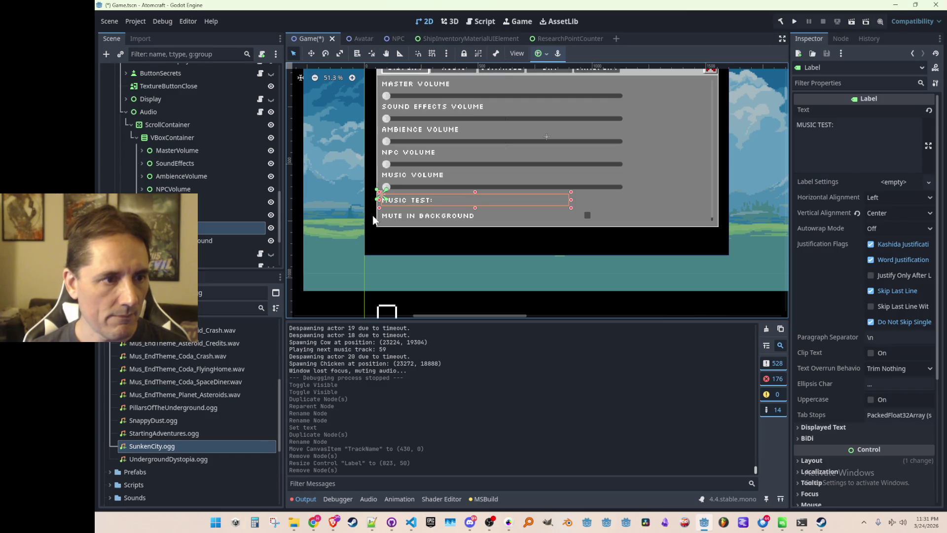
scroll(378, 195, "up", 3)
scroll(400, 206, "down", 2)
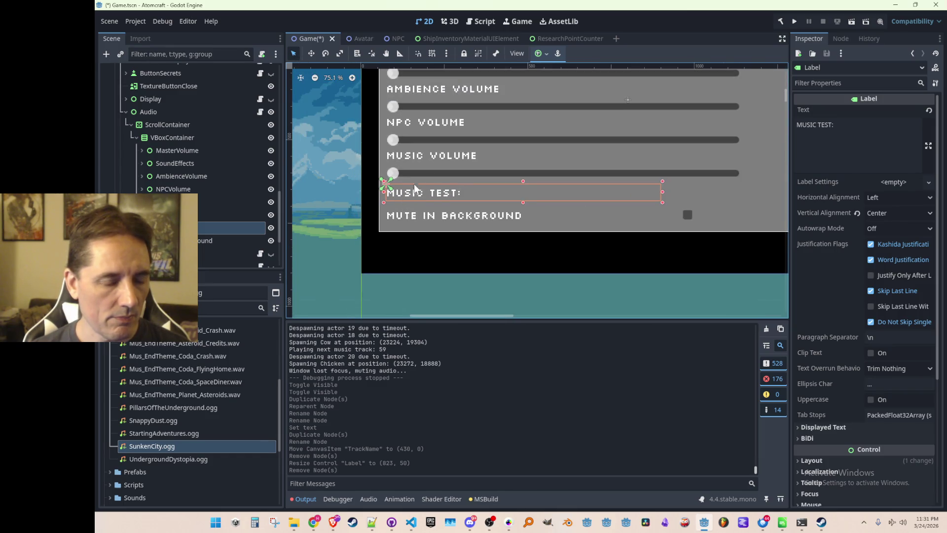
mouse_move(386, 192)
left_mouse_down()
mouse_move(437, 192)
mouse_move(428, 192)
left_mouse_up()
scroll(626, 173, "down", 2)
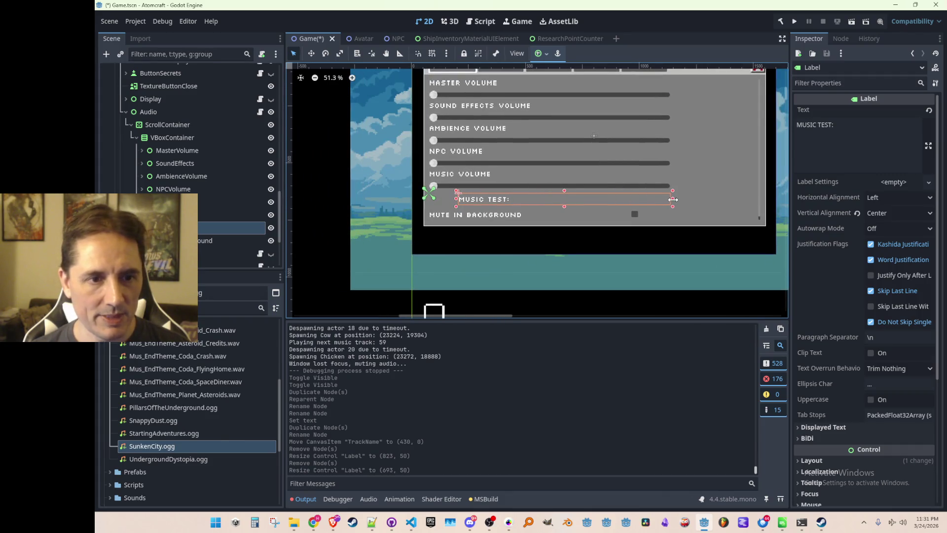
left_click_drag(710, 200, 753, 202)
scroll(348, 236, "down", 1)
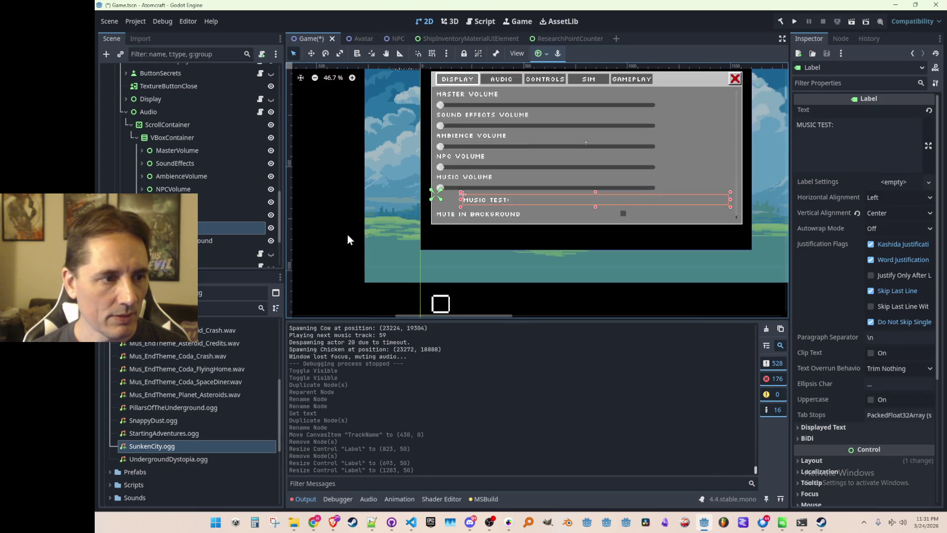
left_click(198, 217)
key("ctrl+s")
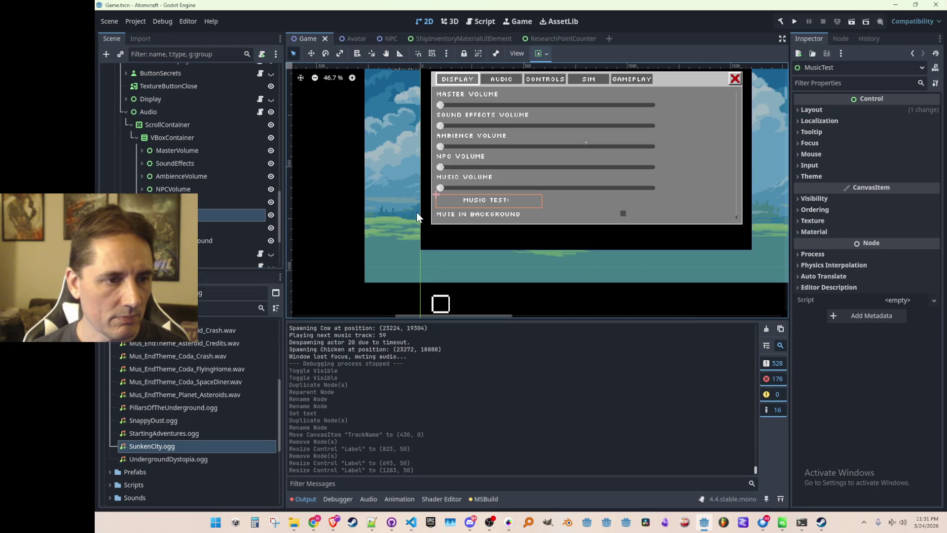
Step: Reselect the MusicTest node and open, then dismiss, its context menu
left_click(198, 228)
left_click(197, 217)
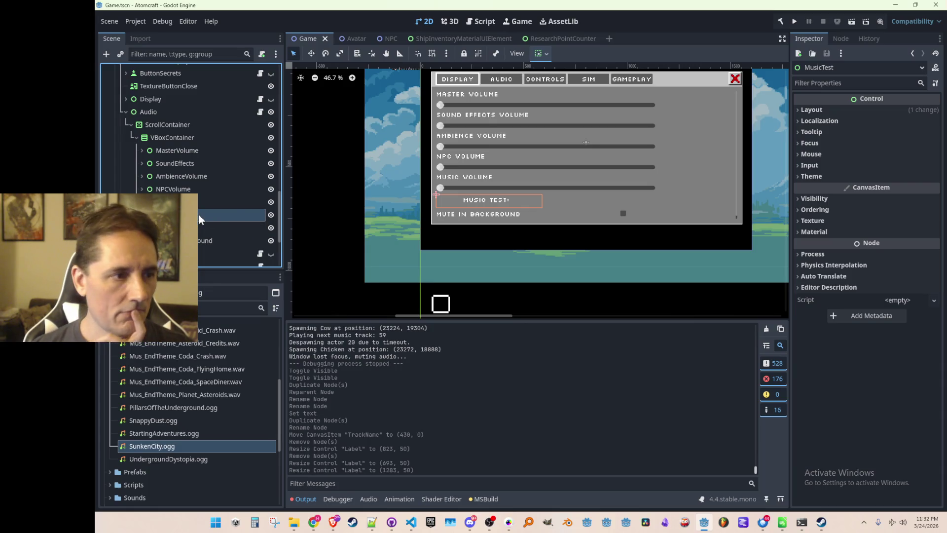
right_click(200, 216)
left_click(197, 207)
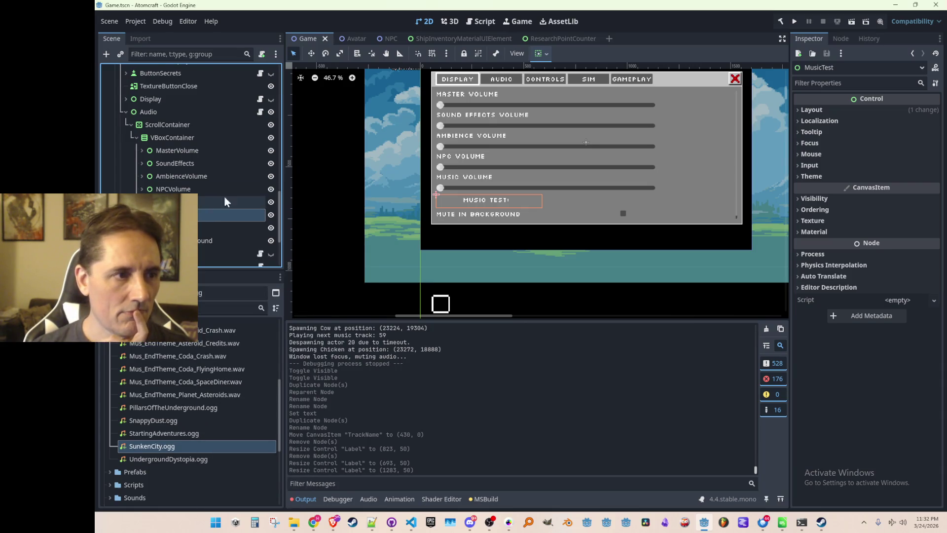
scroll(187, 182, "up", 5)
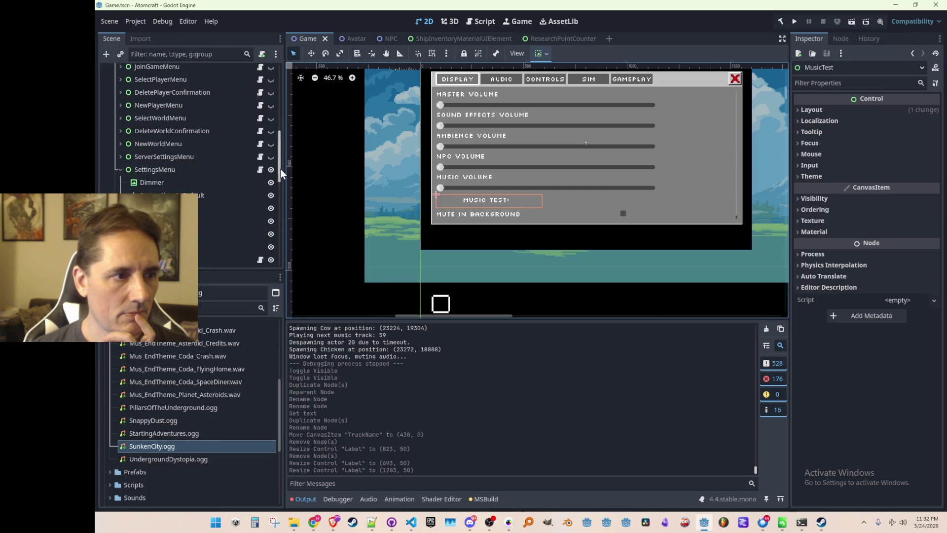
Step: Hide the settings menu and browse the Gameplay nodes down to Tooltip
left_click(270, 169)
scroll(207, 190, "up", 5)
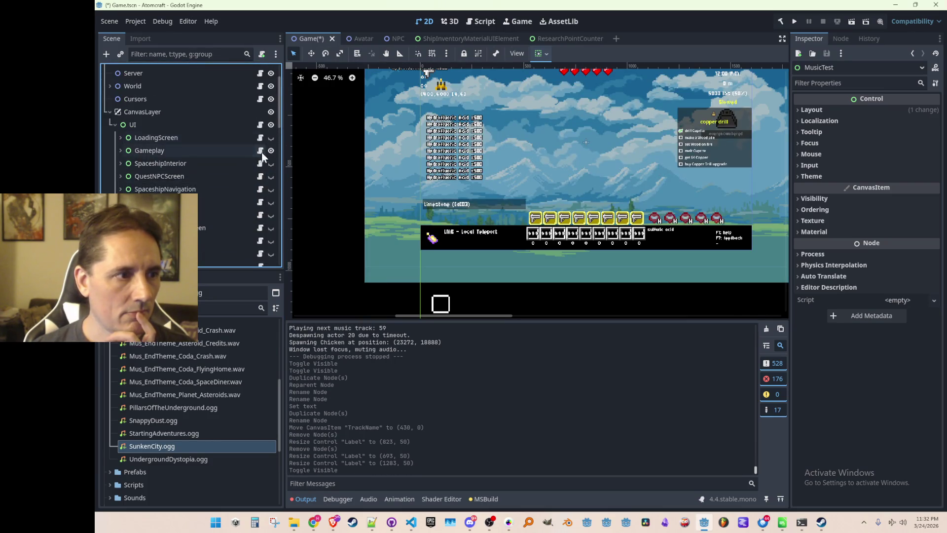
left_click(121, 151)
scroll(184, 185, "down", 4)
scroll(184, 182, "down", 6)
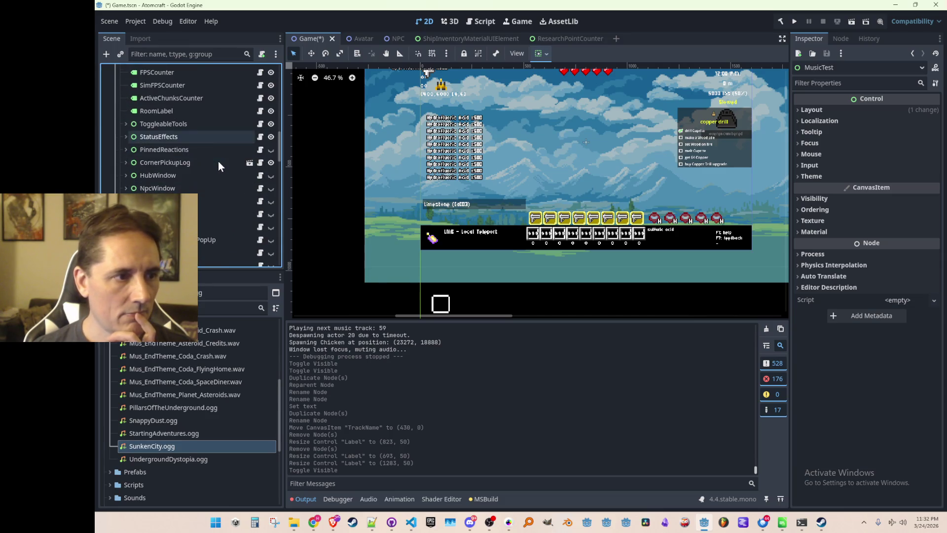
left_click(143, 124)
left_click(126, 124)
left_click(122, 124)
scroll(213, 137, "down", 5)
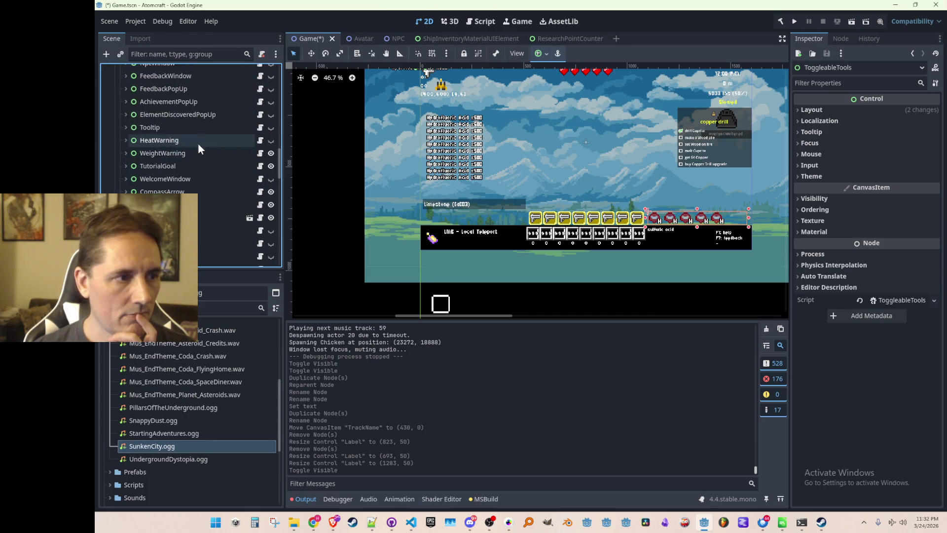
left_click(198, 128)
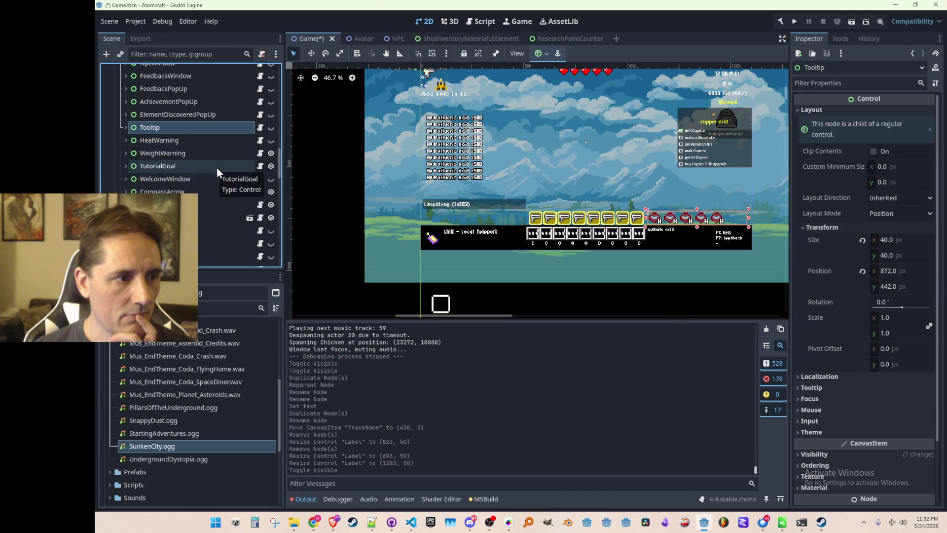
Step: Hide the teleporter HUD and show the hand tool HUD
left_click(440, 238)
scroll(206, 163, "up", 4)
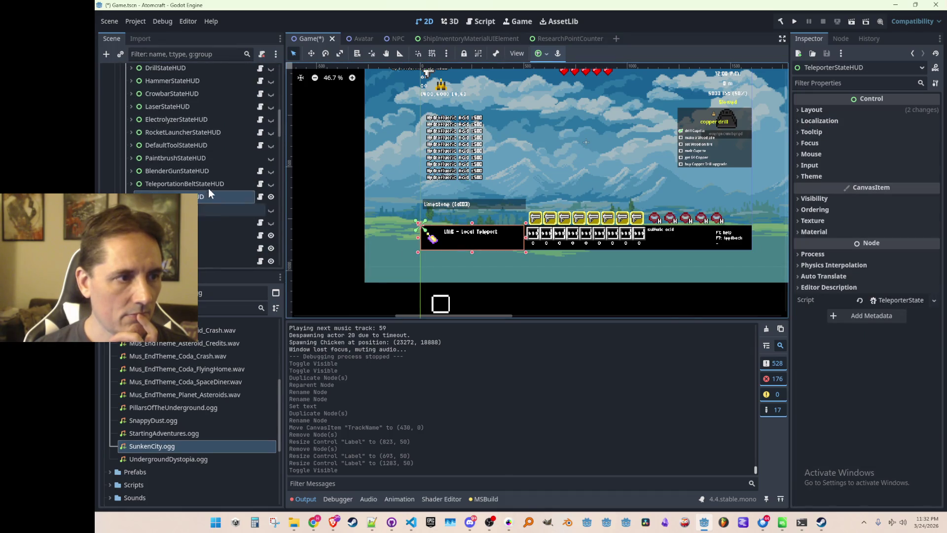
scroll(189, 182, "up", 3)
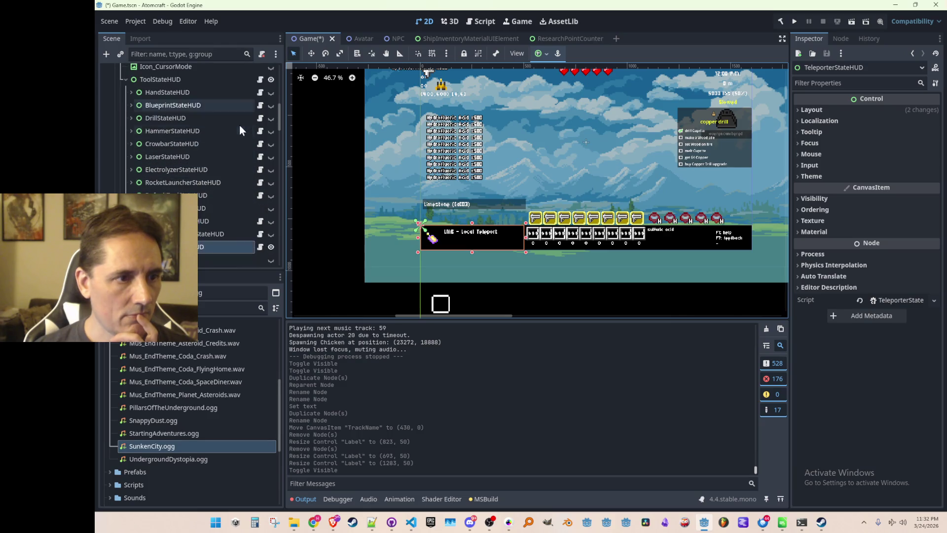
left_click(271, 247)
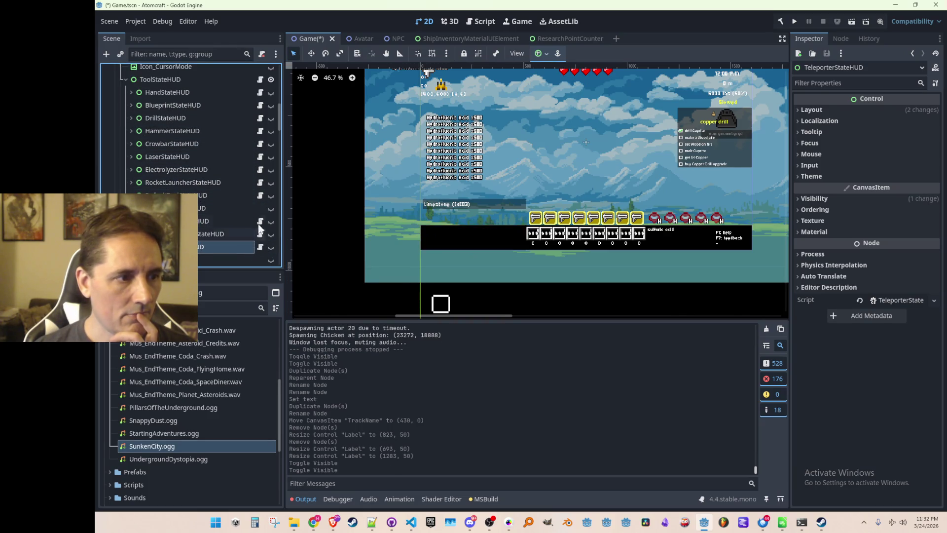
scroll(247, 185, "up", 2)
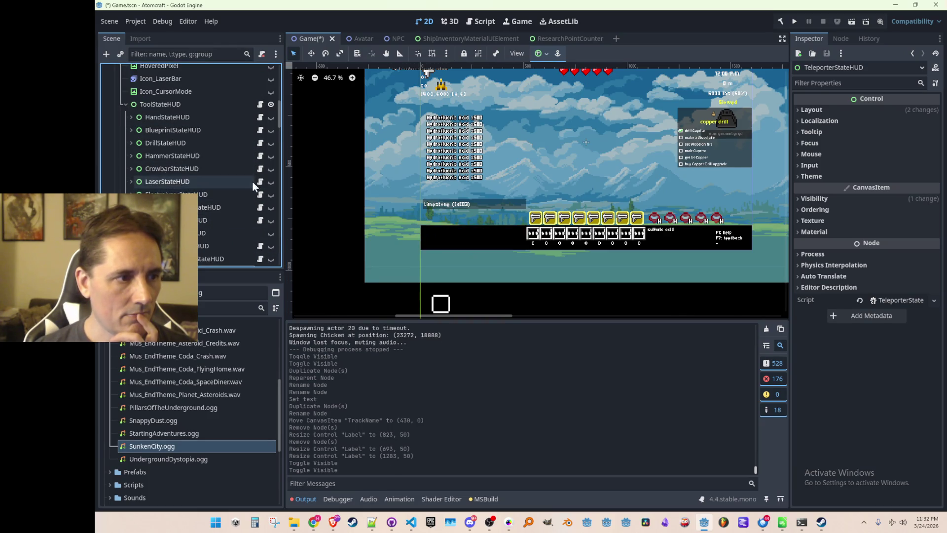
left_click(271, 117)
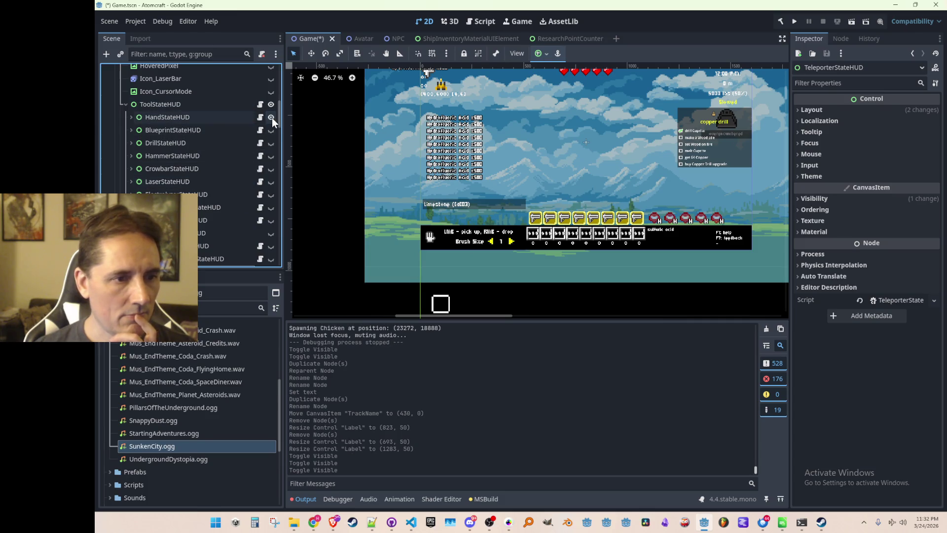
Step: Copy the hand HUD's ButtonLeft and ButtonRight arrow buttons
left_click(131, 117)
scroll(193, 190, "down", 2)
left_click(192, 182)
left_click(194, 195, "shift")
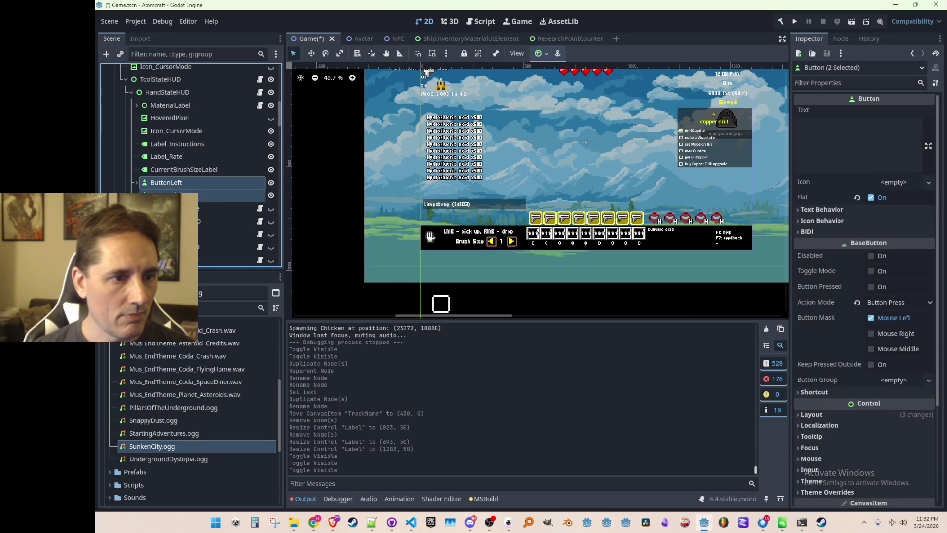
right_click(194, 195)
left_click(221, 213)
Step: Collapse the tool HUD's children and hide the hand tool HUD again
scroll(156, 175, "up", 6)
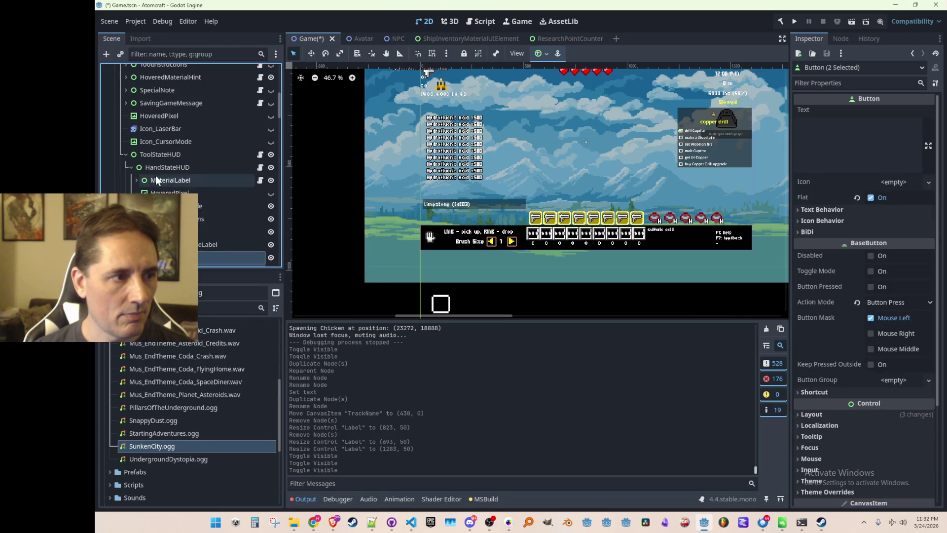
left_click(149, 169)
left_click(125, 156)
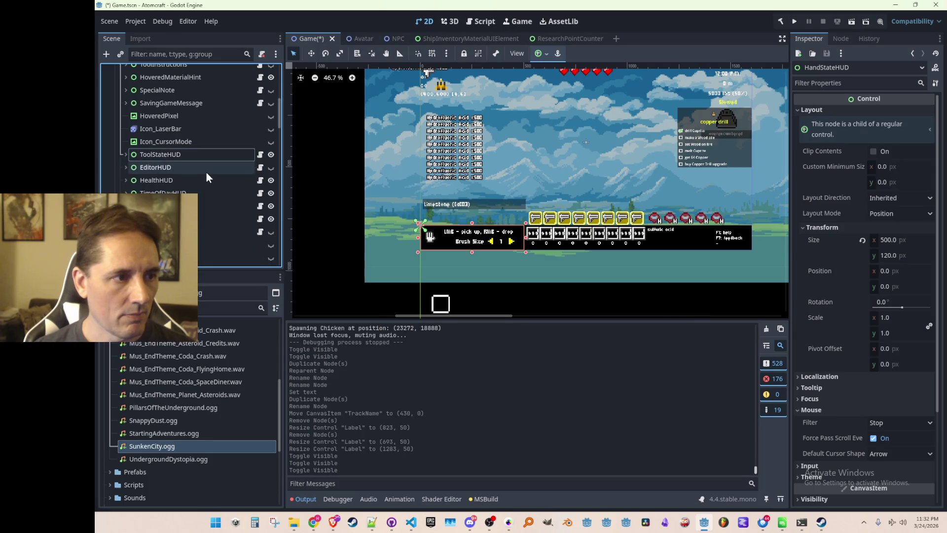
scroll(207, 172, "down", 5)
scroll(197, 171, "up", 6)
left_click(270, 179)
left_click(270, 179)
scroll(246, 173, "down", 2)
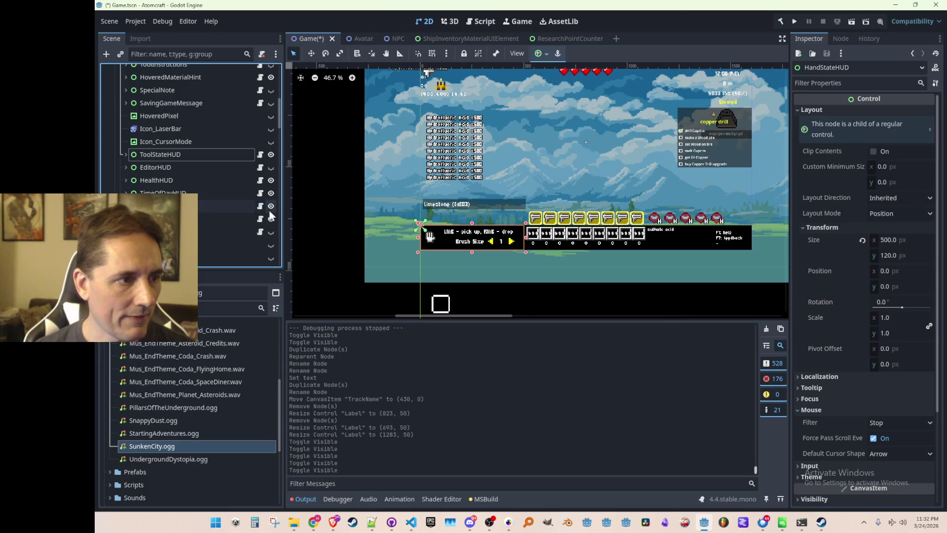
left_click(126, 154)
left_click(271, 167)
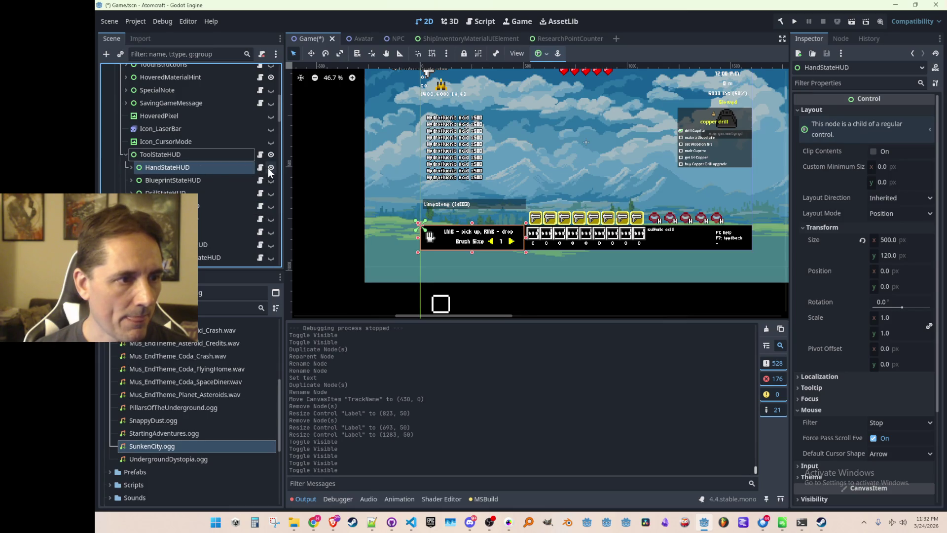
Step: Paste the two arrow buttons into the MusicTest node
scroll(128, 158, "up", 10)
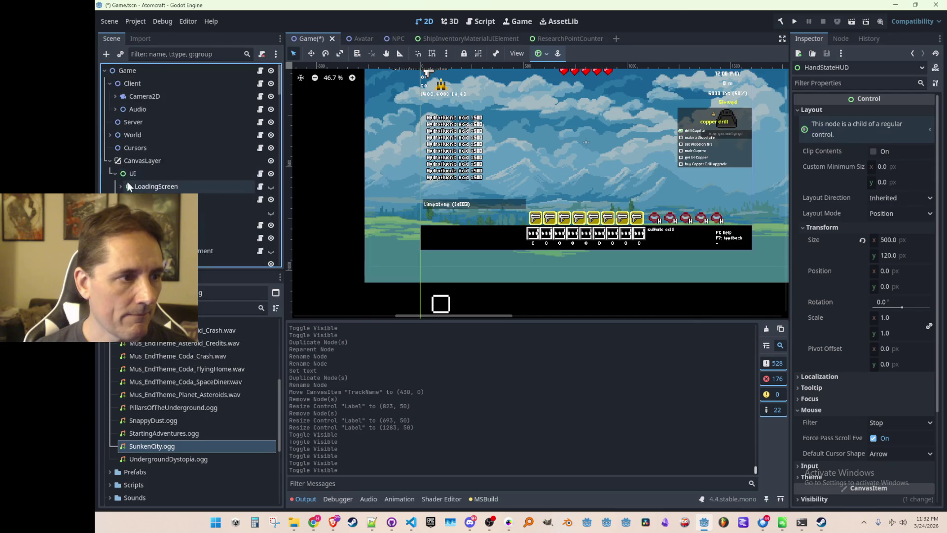
scroll(178, 176, "down", 10)
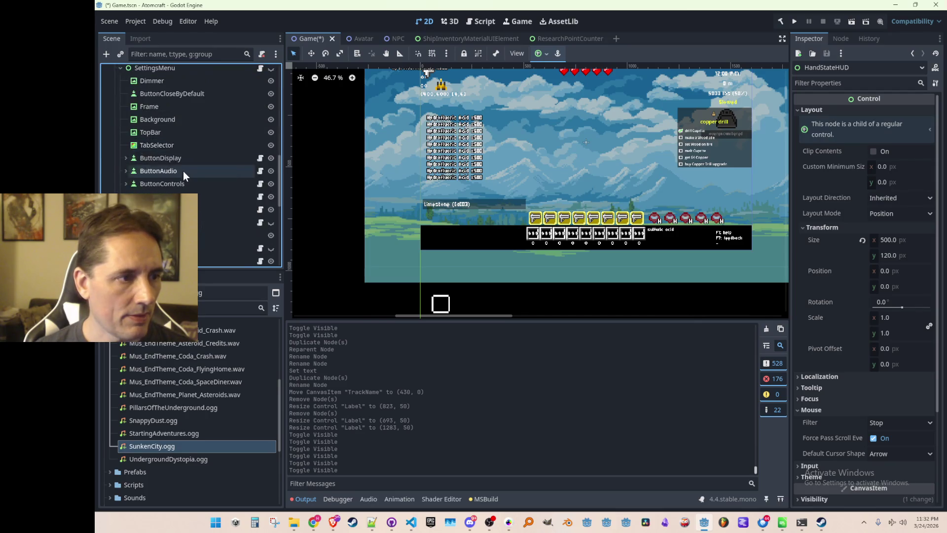
scroll(201, 186, "down", 2)
left_click(183, 188)
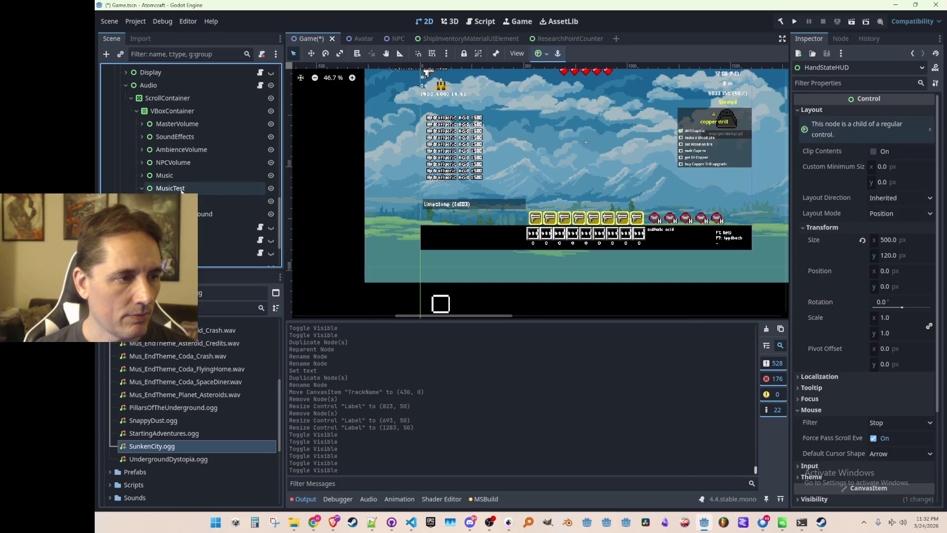
key("ctrl+v")
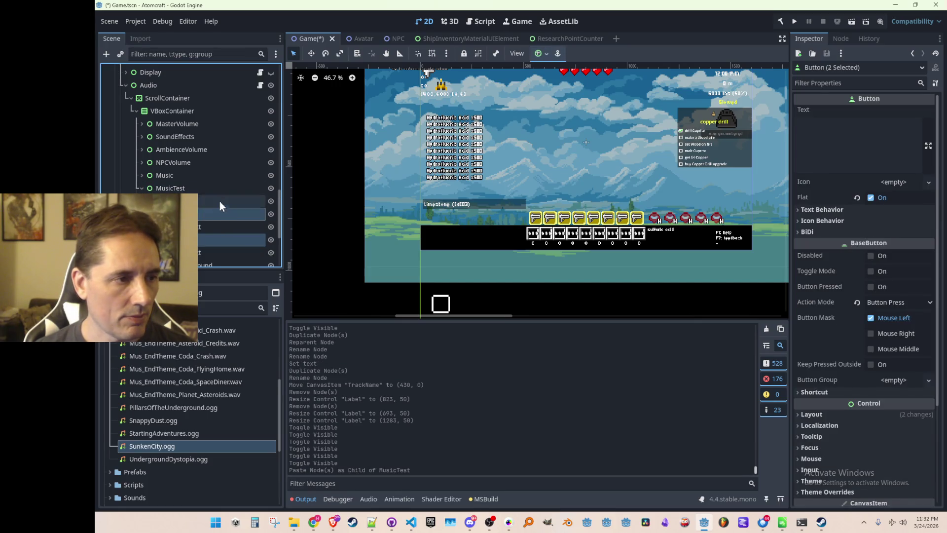
scroll(220, 203, "down", 2)
scroll(210, 177, "up", 6)
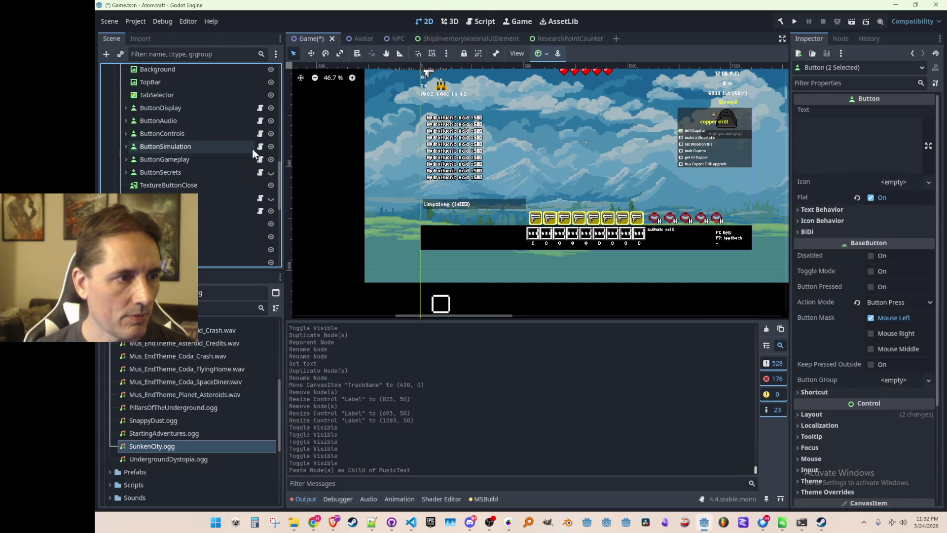
scroll(253, 148, "up", 3)
Step: Show the settings menu and move the arrow buttons beside the Music Test label
left_click(271, 92)
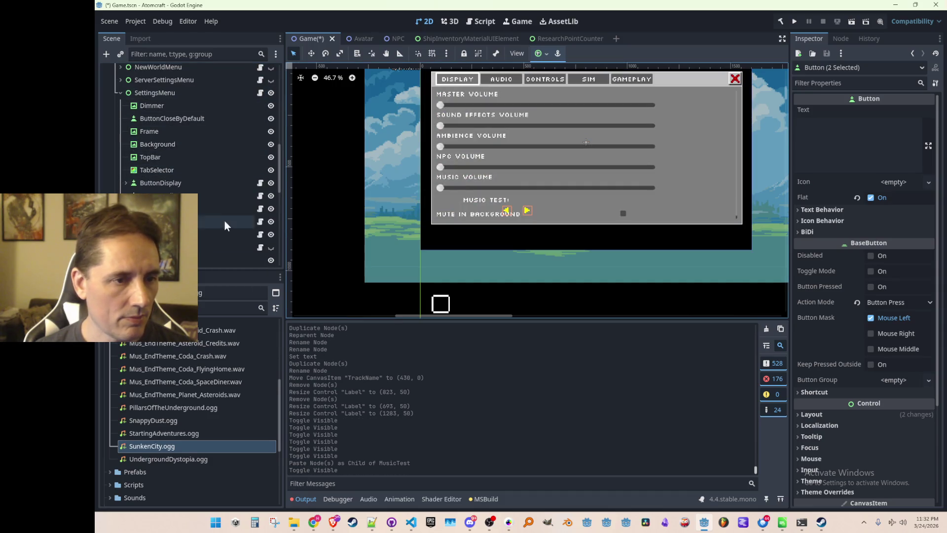
scroll(241, 202, "down", 5)
scroll(533, 205, "up", 3)
scroll(521, 232, "down", 2)
key("w")
scroll(440, 215, "up", 3)
scroll(440, 215, "up", 1)
left_click_drag(515, 239, 402, 222)
Step: Nudge the arrow buttons 16 px to the right
scroll(434, 217, "up", 2)
scroll(460, 225, "down", 2)
scroll(459, 224, "up", 1)
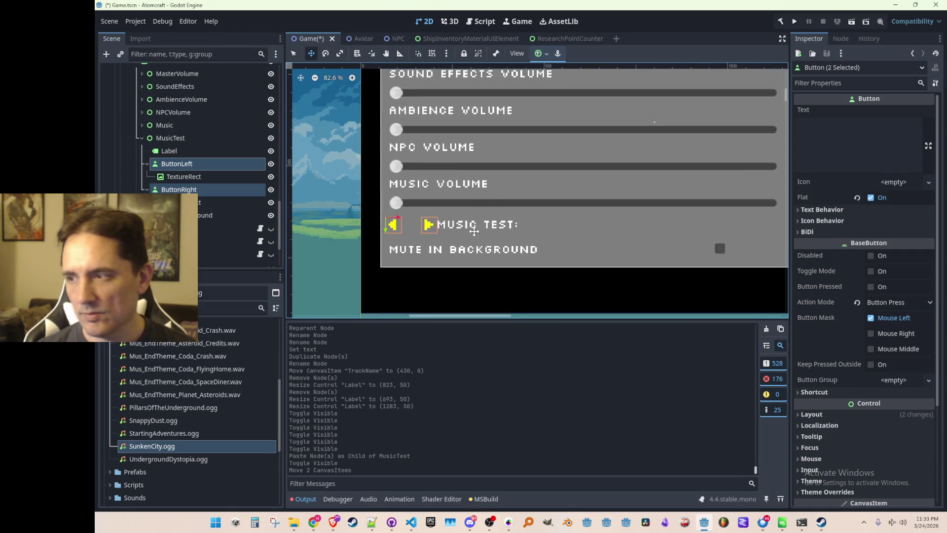
scroll(466, 249, "up", 4)
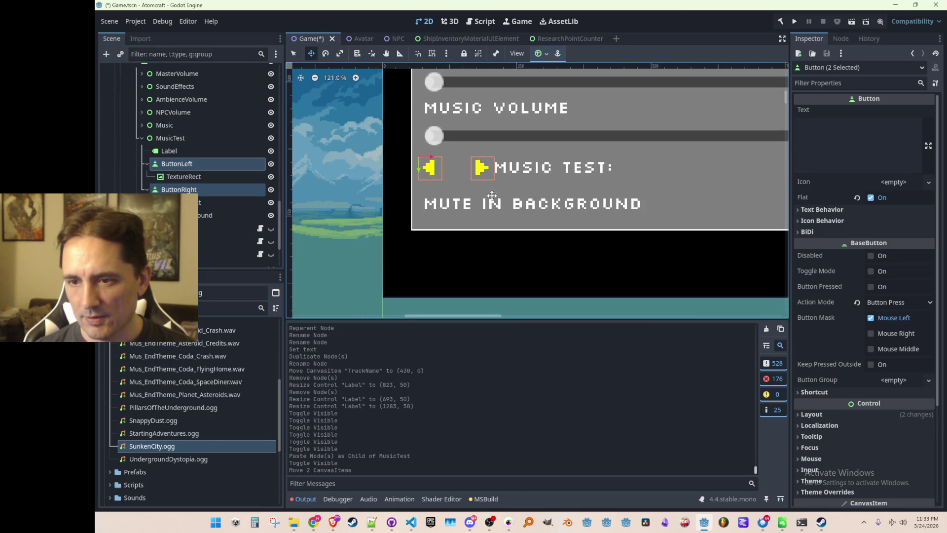
scroll(488, 194, "up", 1)
scroll(424, 195, "up", 2)
mouse_move(417, 195)
left_mouse_down()
mouse_move(449, 196)
mouse_move(419, 189)
left_mouse_up()
scroll(459, 176, "down", 5)
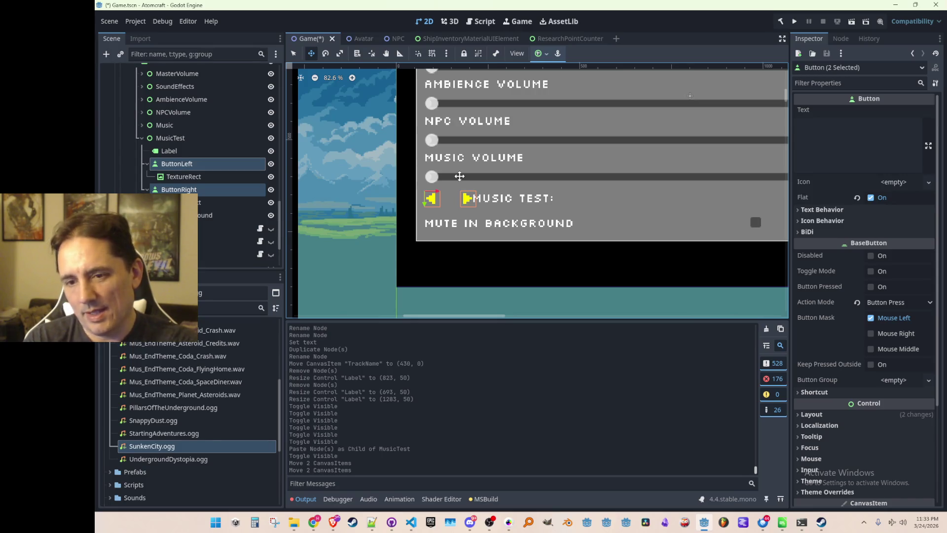
Step: In Pro Motion NG, grab the grey network icon as a brush and stamp it onto the sheet
left_click(508, 527)
scroll(582, 302, "down", 5)
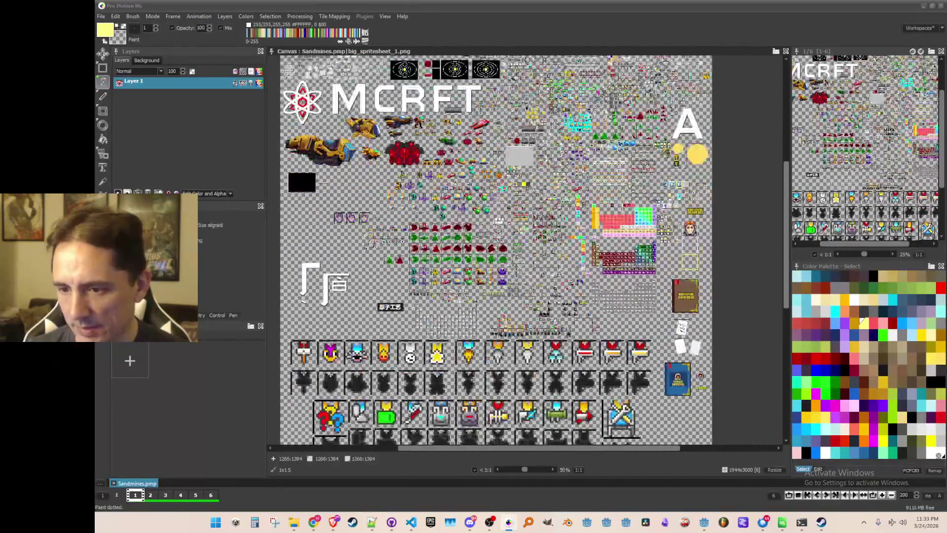
scroll(573, 224, "up", 4)
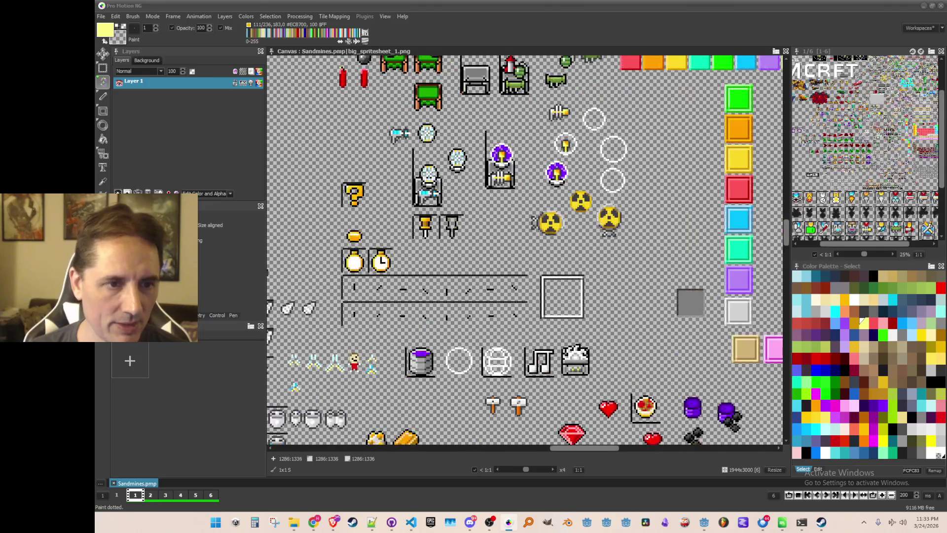
scroll(615, 208, "up", 2)
scroll(559, 253, "down", 1)
scroll(553, 254, "down", 3)
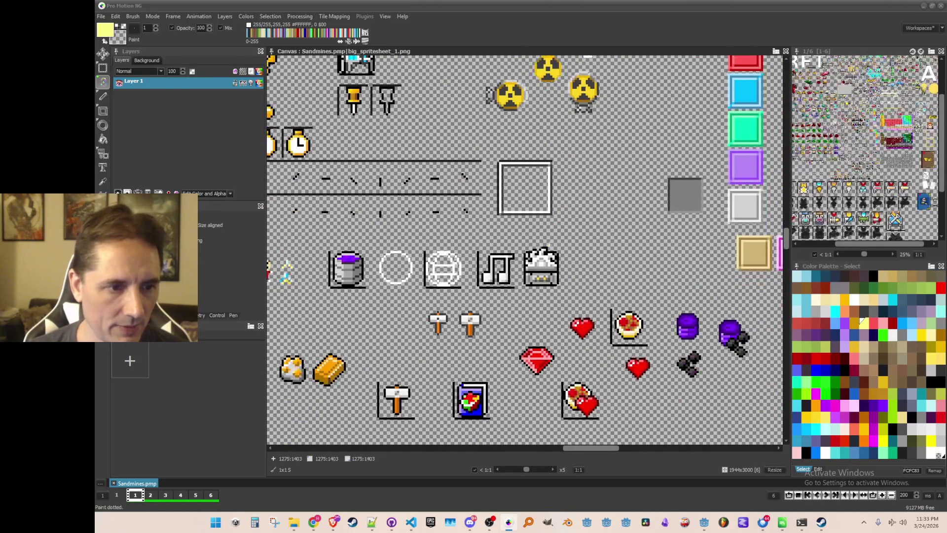
scroll(543, 297, "down", 2)
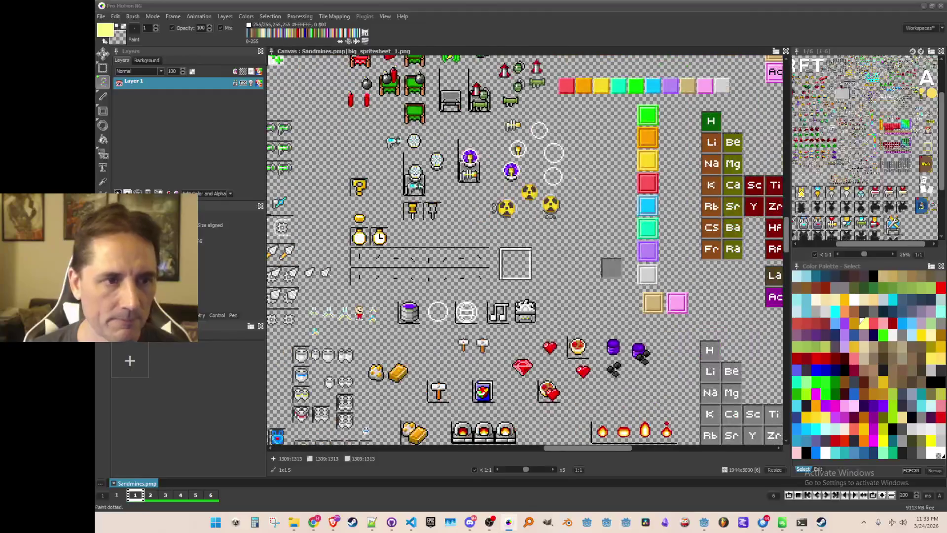
scroll(542, 296, "up", 5)
scroll(540, 191, "up", 2)
mouse_move(431, 142)
left_mouse_down()
mouse_move(485, 218)
mouse_move(481, 266)
mouse_move(675, 286)
left_mouse_up()
scroll(675, 286, "up", 2)
scroll(508, 138, "up", 3)
key("b")
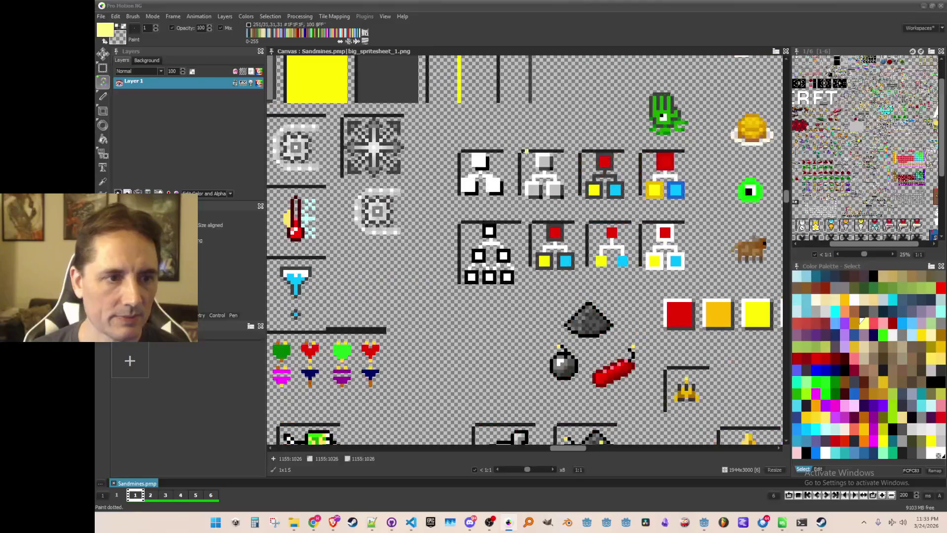
left_click_drag(572, 214, 580, 218)
scroll(580, 218, "down", 3)
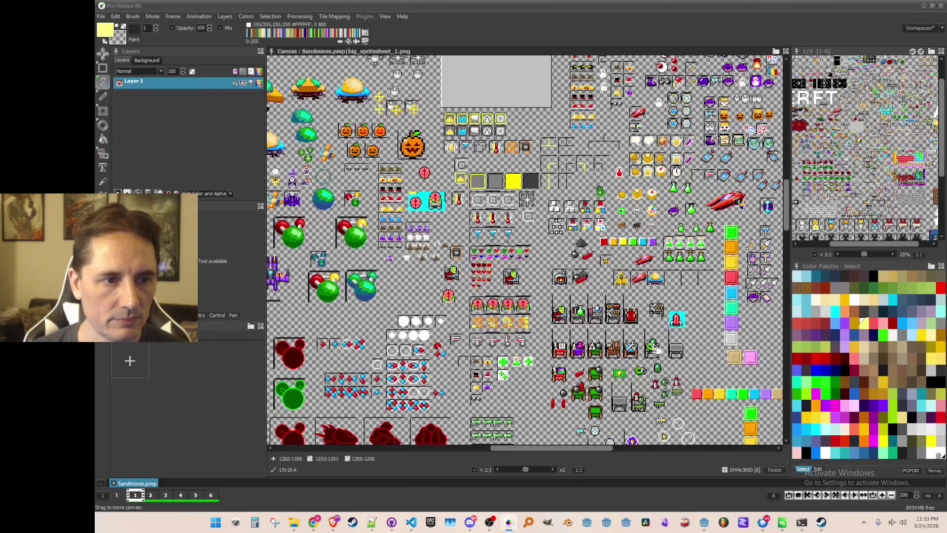
scroll(514, 252, "up", 2)
scroll(515, 252, "down", 1)
scroll(540, 208, "up", 5)
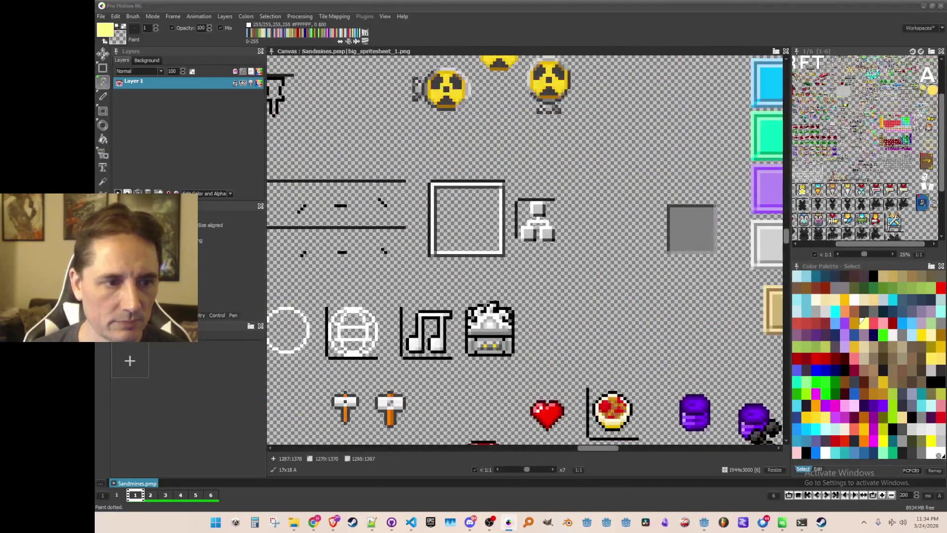
scroll(543, 199, "up", 3)
left_click(538, 232)
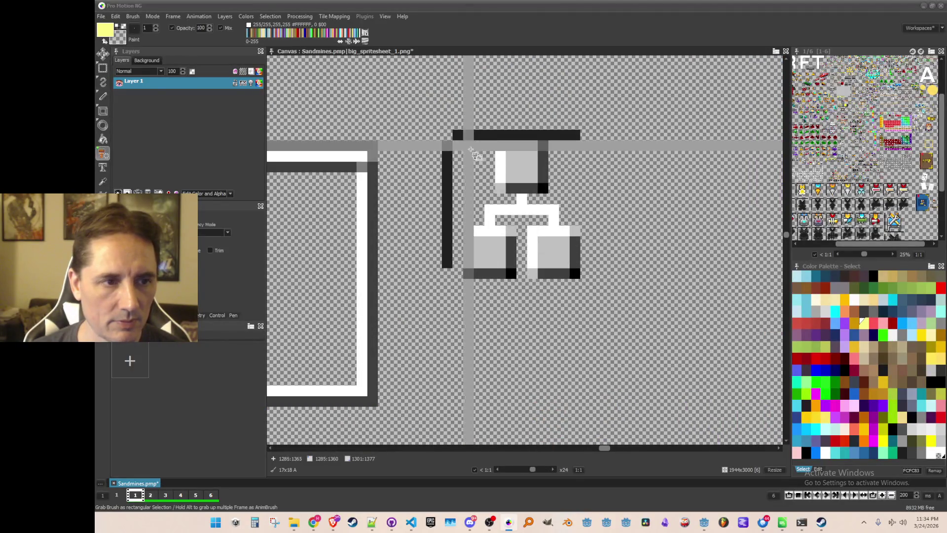
Step: Paint a long grey box from a 5x5 piece of the grey square, undoing an extra strip
scroll(567, 241, "down", 2)
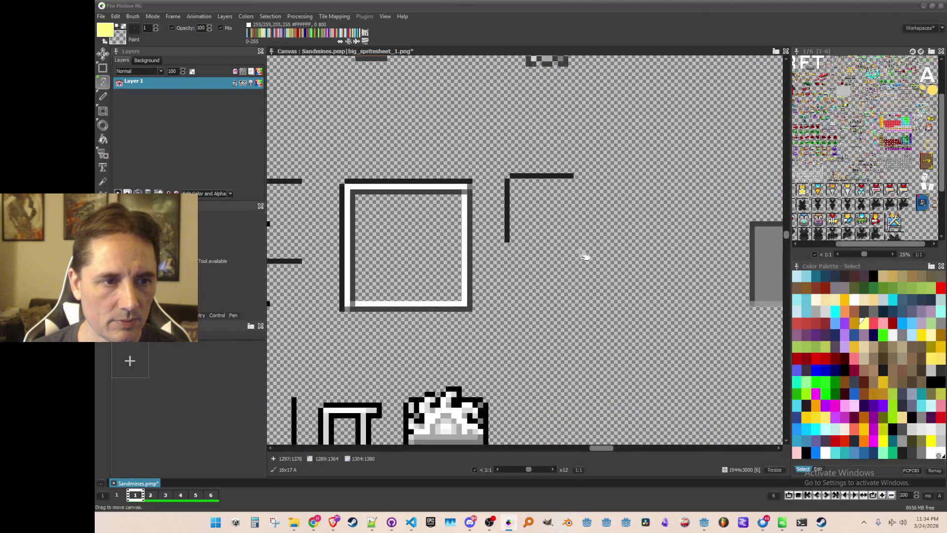
scroll(520, 264, "up", 2)
key("b")
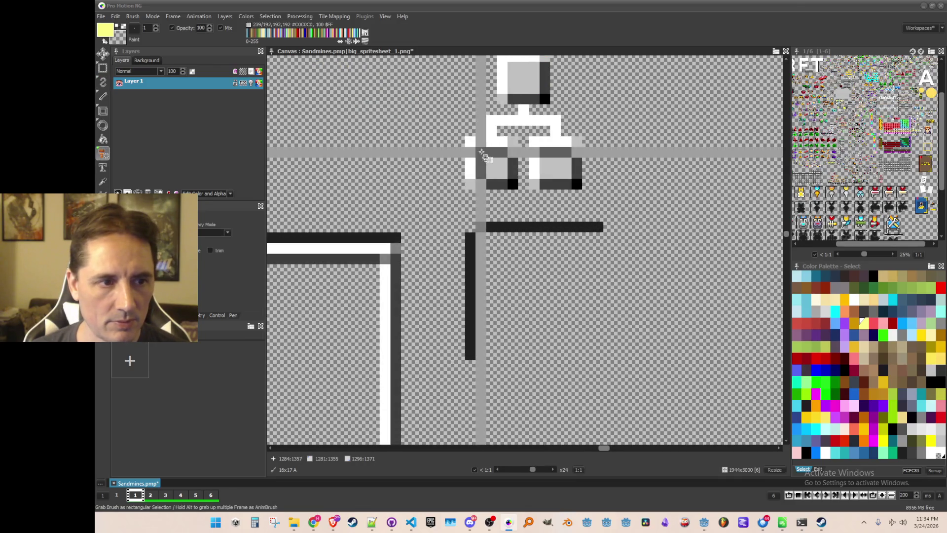
left_click_drag(514, 184, 514, 184)
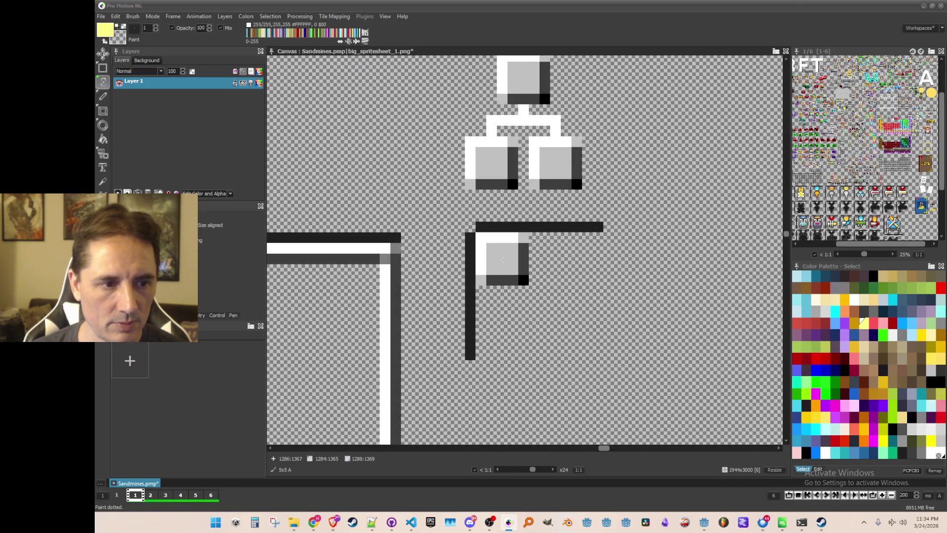
left_click_drag(535, 279, 585, 267)
key("b")
left_click_drag(481, 261, 597, 282)
left_click_drag(545, 301, 545, 349)
scroll(579, 347, "down", 1)
key("ctrl+z")
scroll(578, 348, "down", 2)
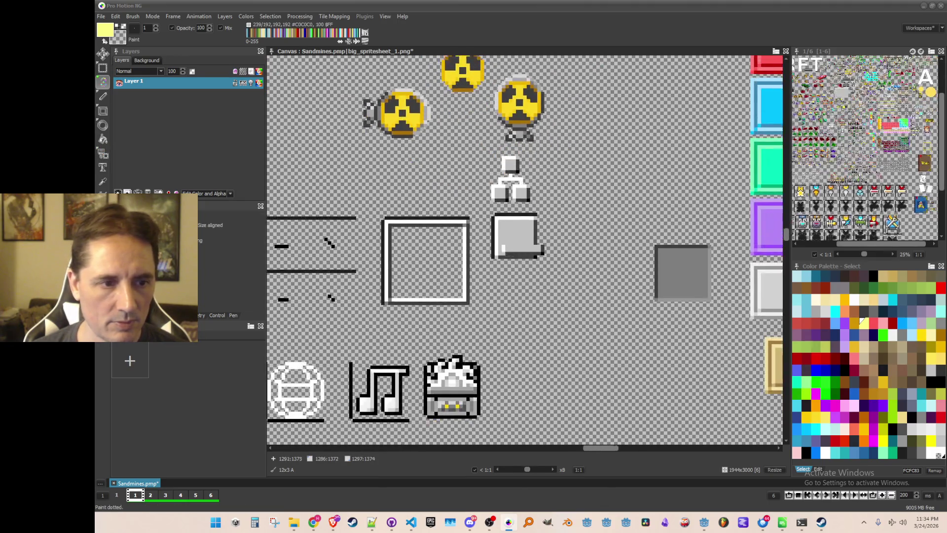
scroll(582, 320, "up", 2)
Step: Grab the grey box and stamp two more copies to form a row of three
key("b")
left_click_drag(586, 316, 586, 317)
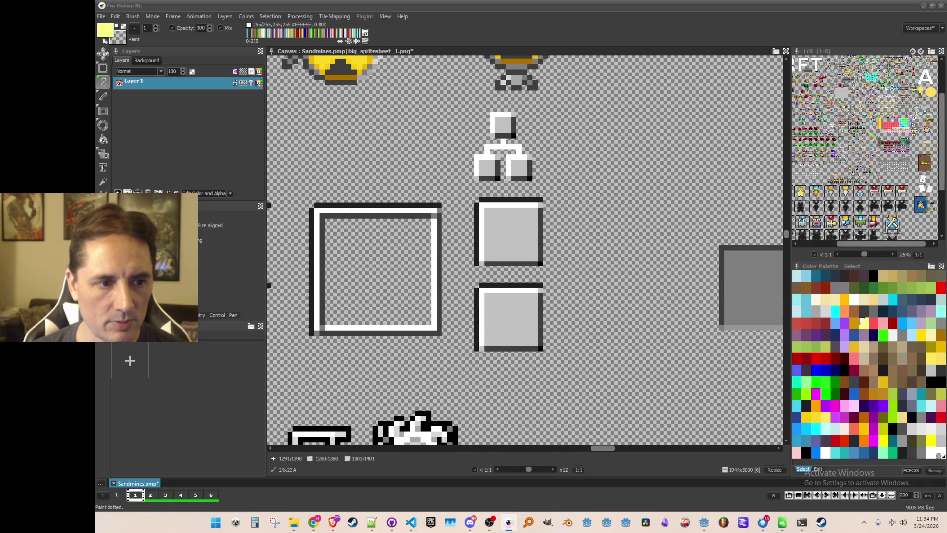
left_click(595, 257)
left_click(672, 257)
scroll(672, 257, "down", 2)
scroll(594, 239, "up", 3)
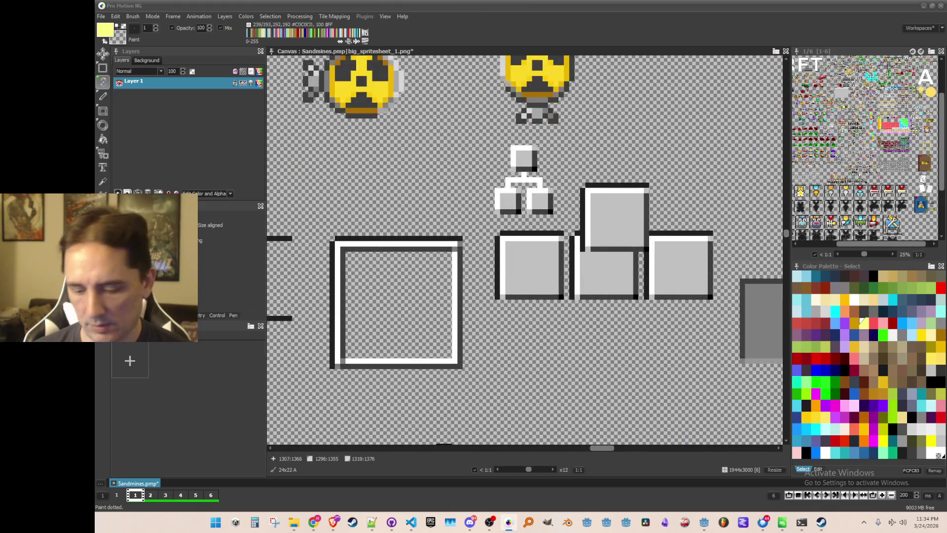
Step: Pick yellow from the canvas as the drawing colour
key("comma")
scroll(601, 231, "down", 2)
scroll(690, 148, "up", 1)
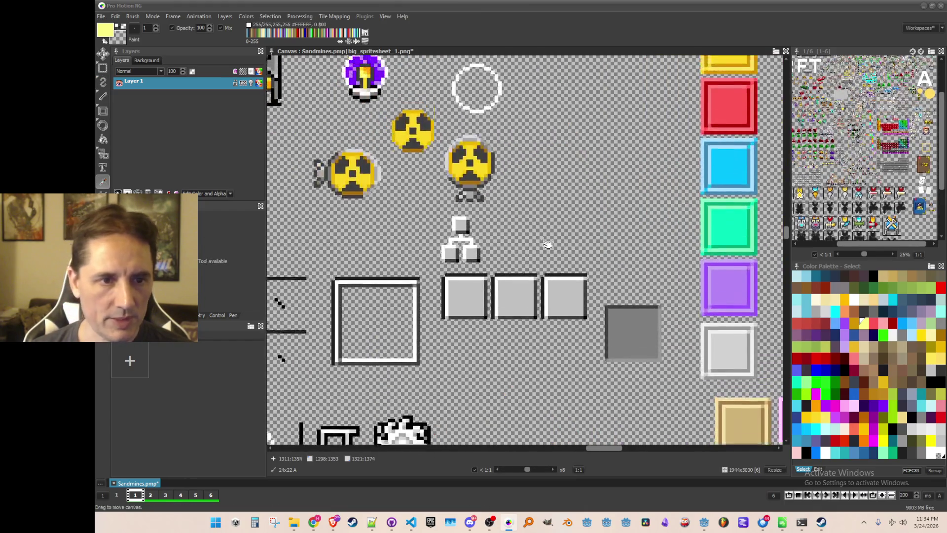
left_click(725, 64)
scroll(501, 296, "up", 3)
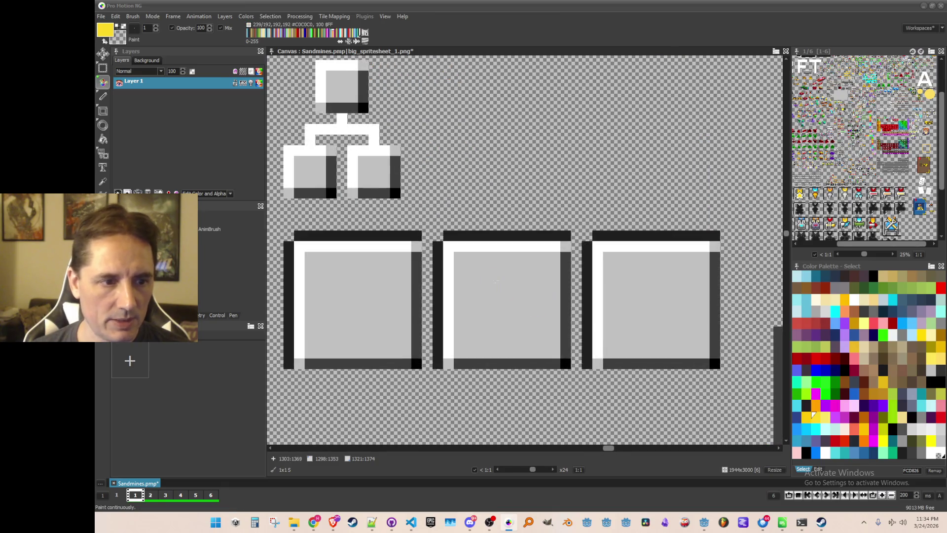
Step: Draw the vertical and diagonal yellow edges of the play triangle on the middle tile
left_click(103, 97)
mouse_move(481, 267)
left_mouse_down()
mouse_move(480, 344)
mouse_move(524, 315)
left_mouse_up()
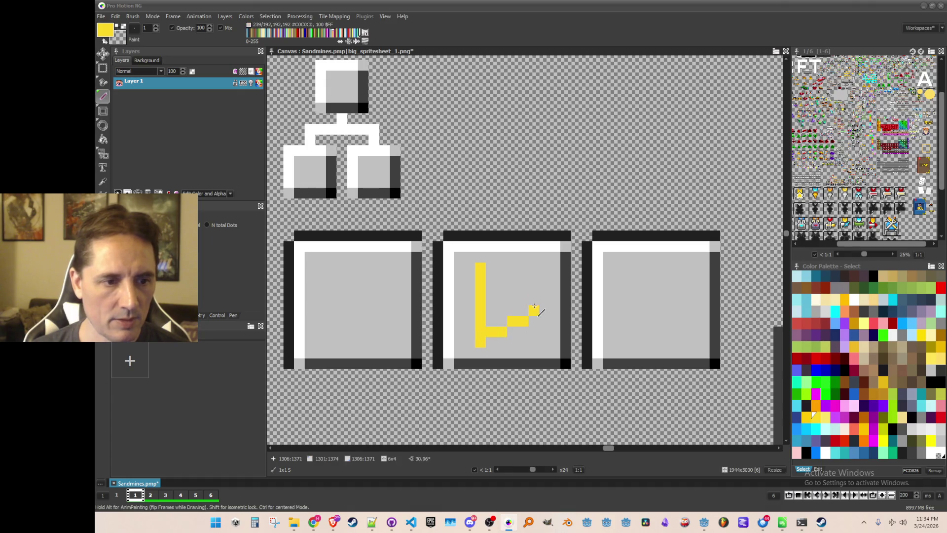
mouse_move(481, 267)
left_mouse_down()
mouse_move(537, 291)
mouse_move(537, 299)
mouse_move(488, 316)
mouse_move(524, 303)
mouse_move(500, 301)
mouse_move(481, 269)
mouse_move(471, 345)
left_mouse_up()
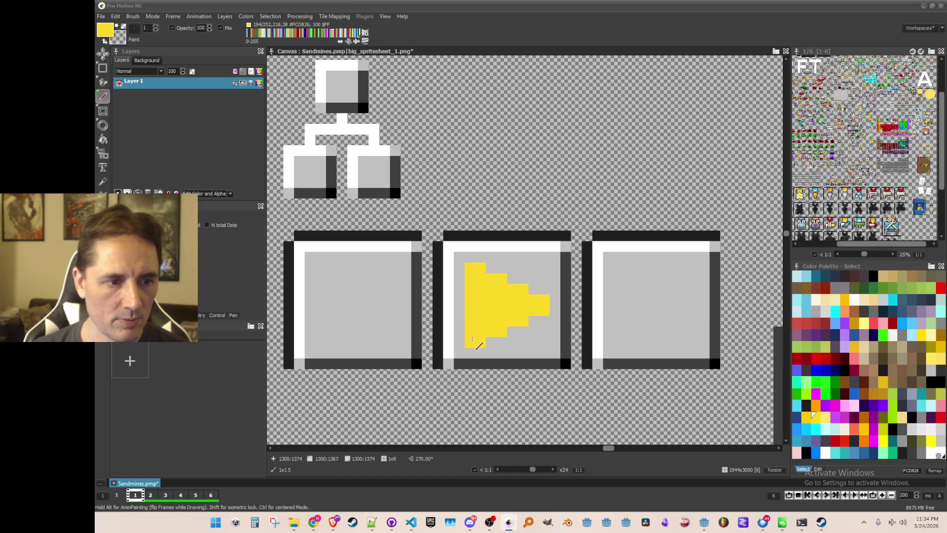
scroll(488, 335, "down", 1)
key("b")
scroll(531, 305, "up", 1)
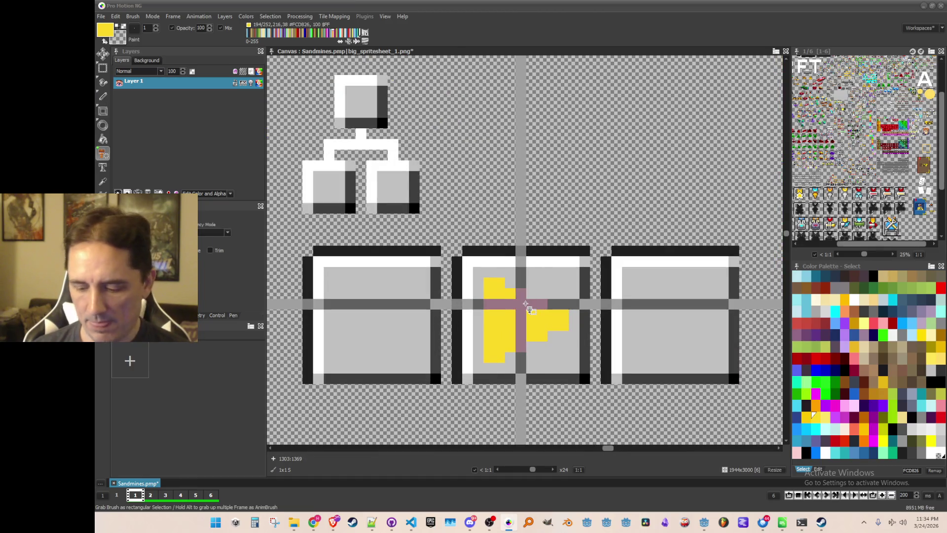
right_click(525, 307)
Step: Draw yellow bars on the right and left tiles and outline the left-pointing arrow
left_click(102, 96)
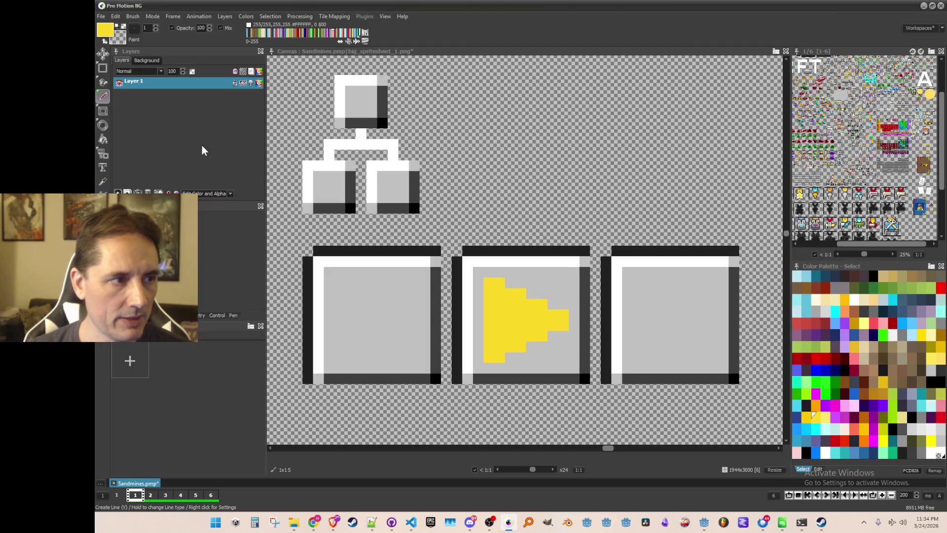
left_click_drag(712, 284, 713, 314)
left_click_drag(713, 358, 713, 359)
left_click_drag(339, 358, 340, 283)
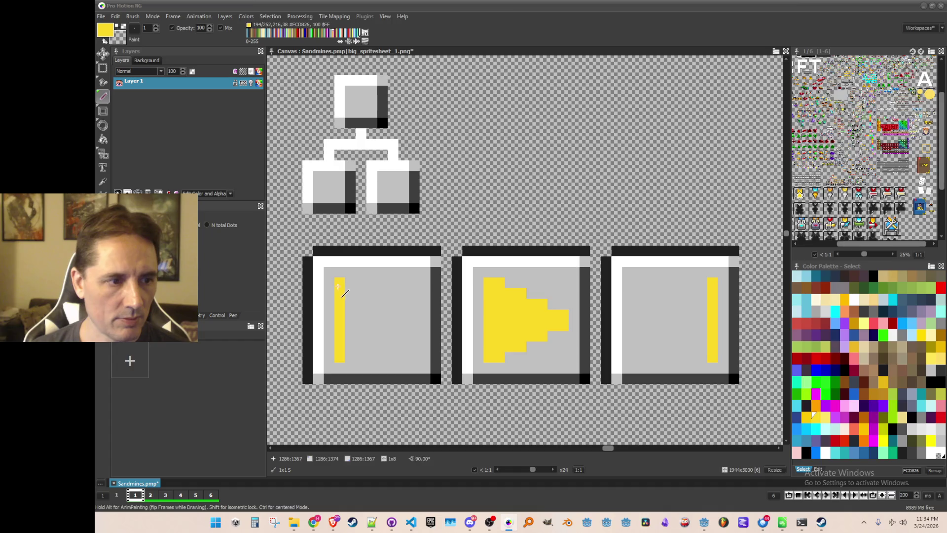
left_click_drag(412, 285, 415, 356)
left_click_drag(349, 324, 349, 324)
left_click_drag(415, 282, 345, 319)
Step: Fill the left arrow with yellow and pick up the left tile's icon as a brush
key("f")
left_click(397, 317)
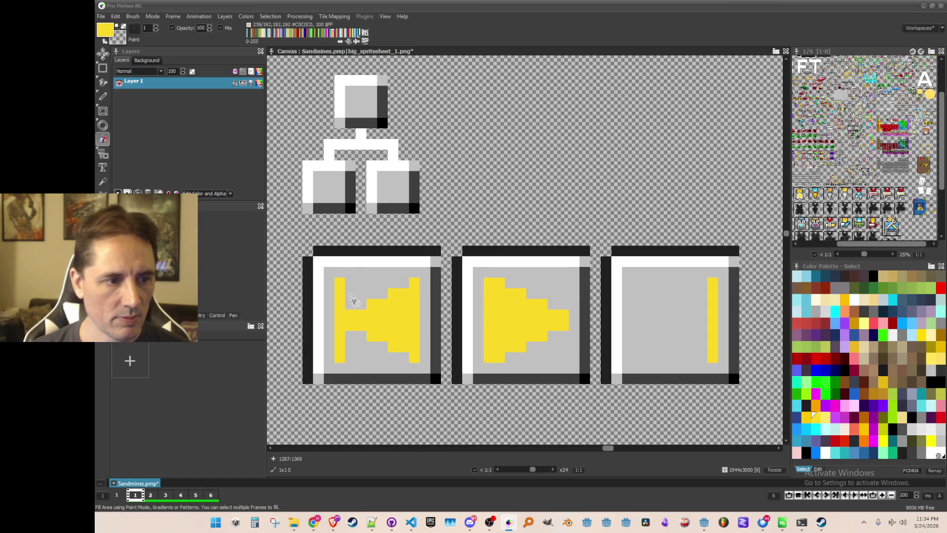
key("b")
left_click_drag(325, 267, 430, 374)
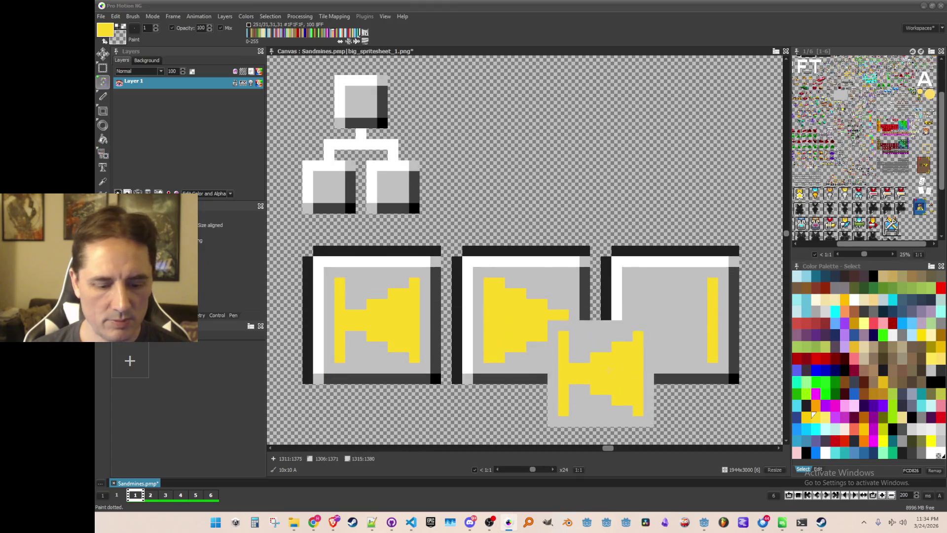
Step: Stamp the mirrored arrow into the right tile and pick the tiles' light grey colour
left_click(671, 326)
scroll(641, 296, "down", 1)
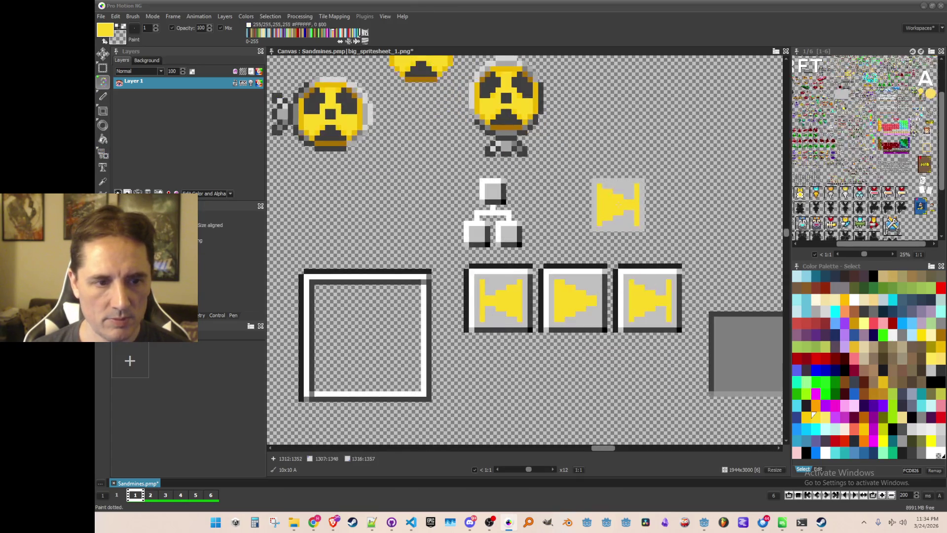
key("period")
scroll(620, 207, "down", 1)
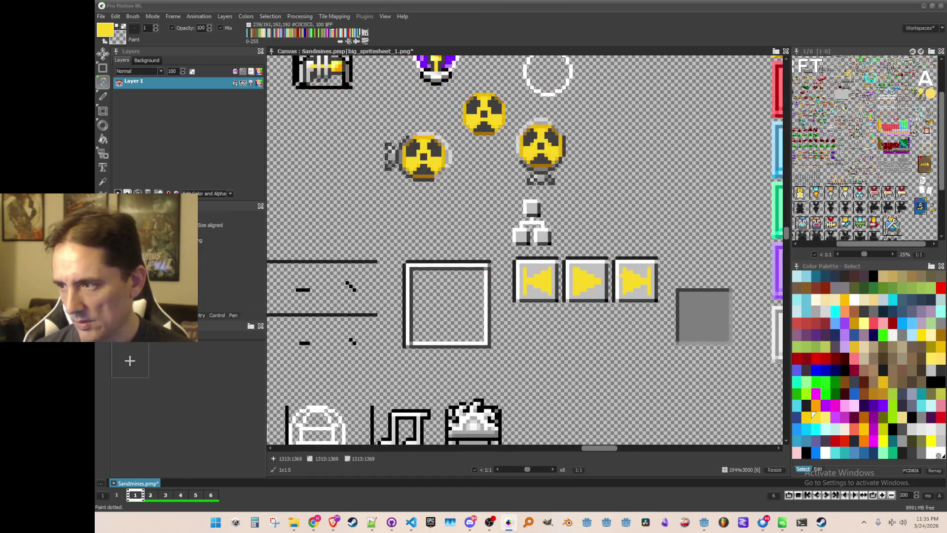
scroll(616, 247, "up", 1)
key("k")
scroll(640, 301, "up", 1)
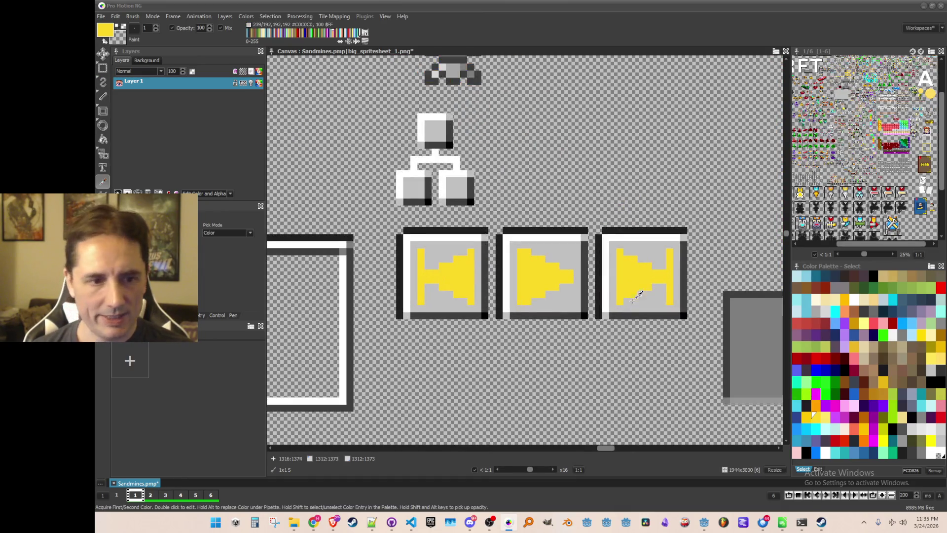
left_click(661, 247)
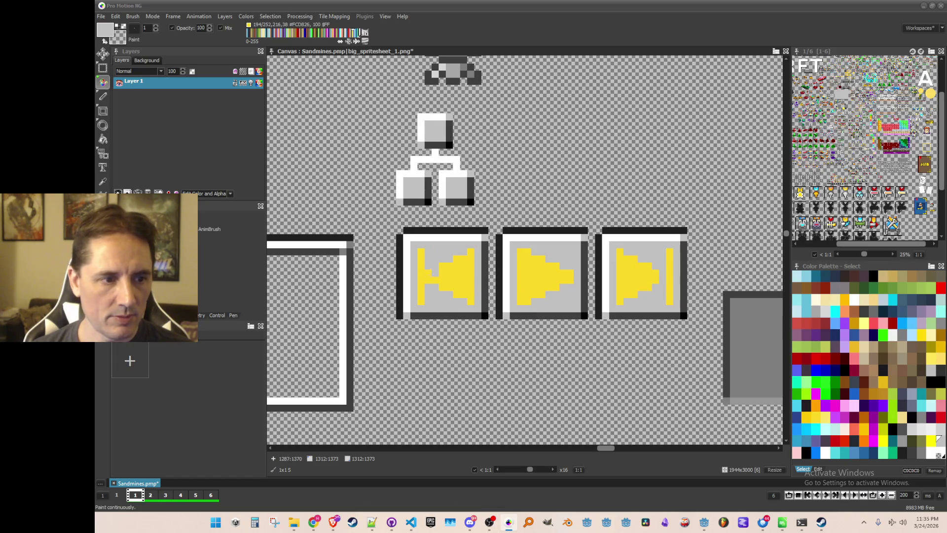
Step: Copy the row of three button tiles into a second row below
scroll(535, 353, "down", 2)
scroll(525, 249, "right", 1)
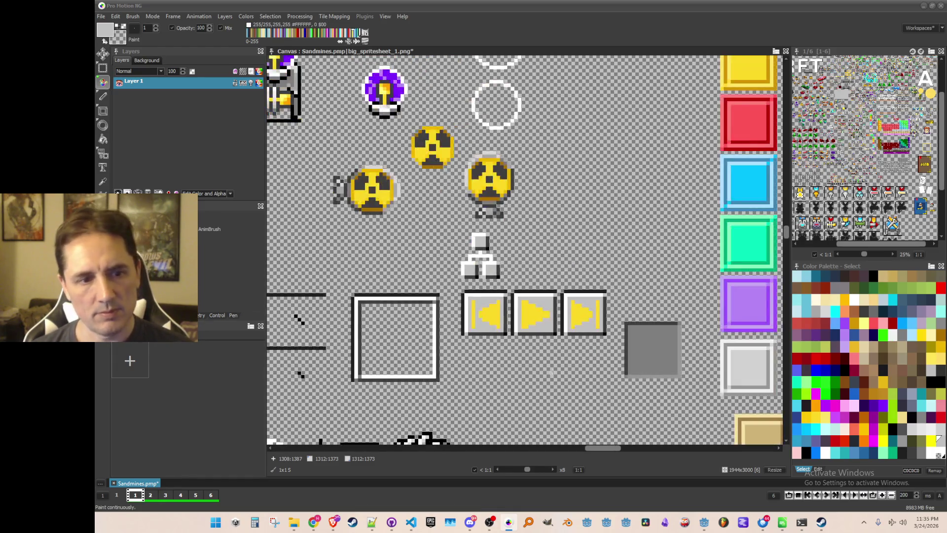
scroll(550, 371, "up", 1)
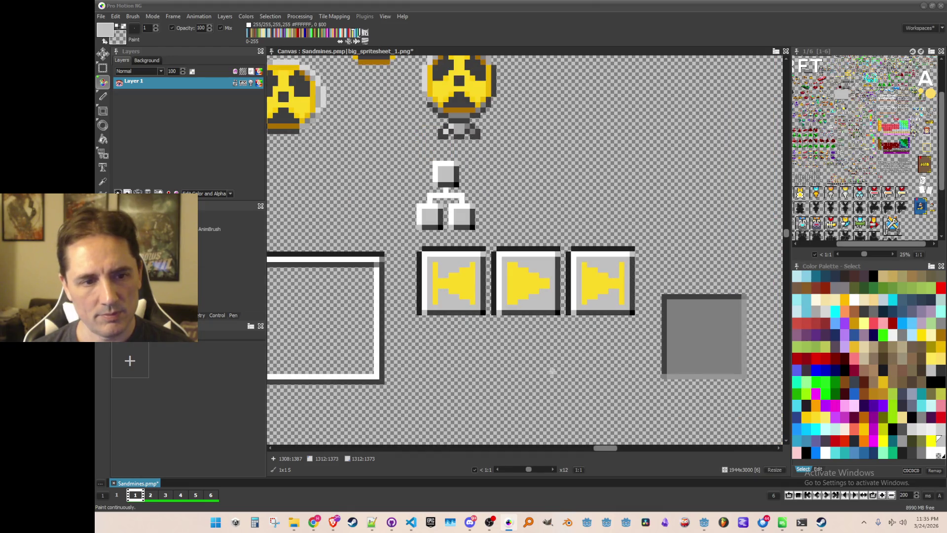
scroll(552, 370, "down", 1)
scroll(552, 367, "up", 1)
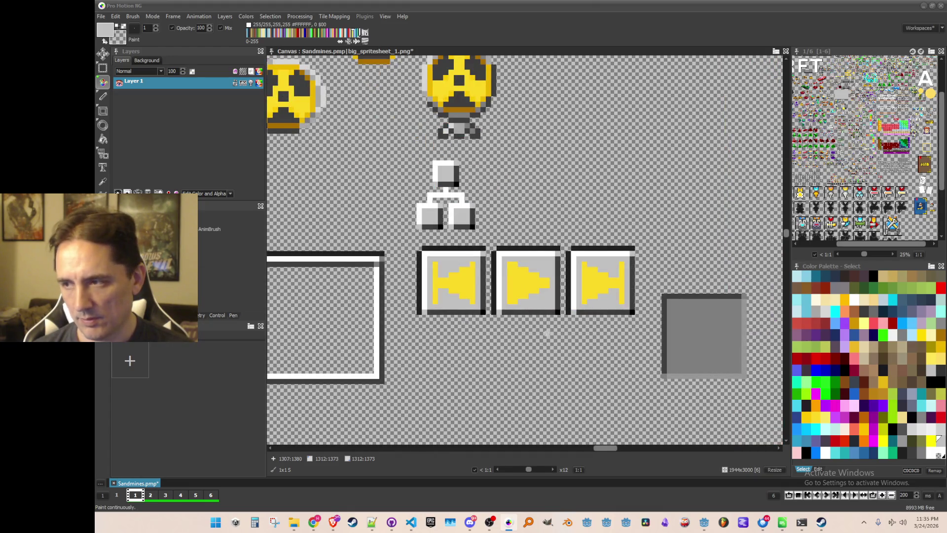
left_click_drag(545, 343, 555, 363)
key("k")
scroll(527, 311, "down", 2)
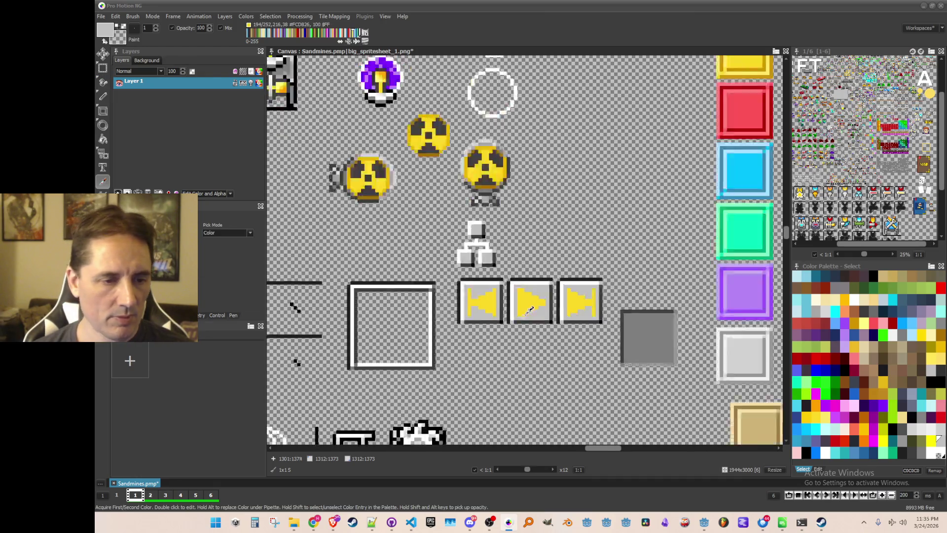
scroll(508, 320, "up", 1)
scroll(507, 323, "up", 1)
key("b")
mouse_move(412, 224)
left_mouse_down()
mouse_move(552, 291)
mouse_move(620, 287)
left_mouse_up()
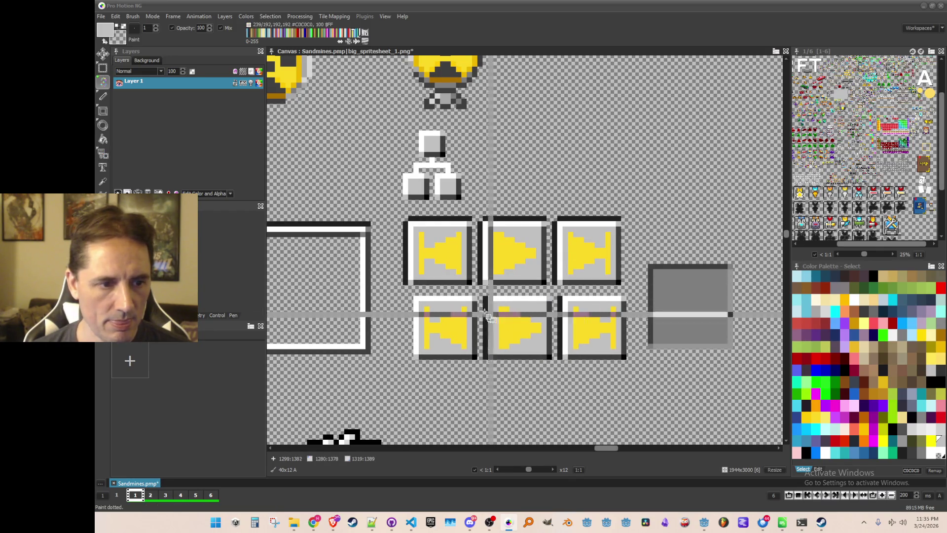
key("b")
mouse_move(488, 294)
left_mouse_down()
mouse_move(487, 376)
mouse_move(523, 345)
mouse_move(558, 373)
left_mouse_up()
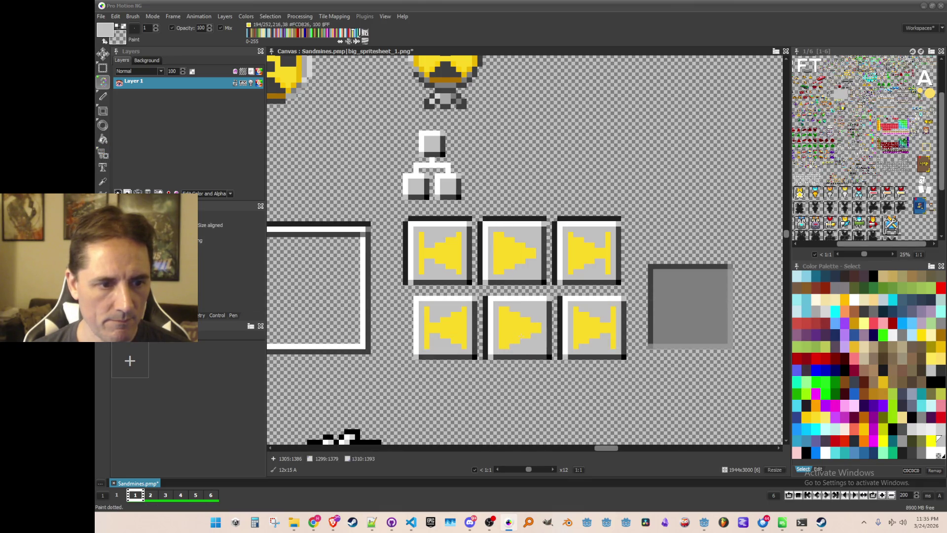
Step: Reposition the bottom row's third tile and save the spritesheet with Ctrl+S
key("b")
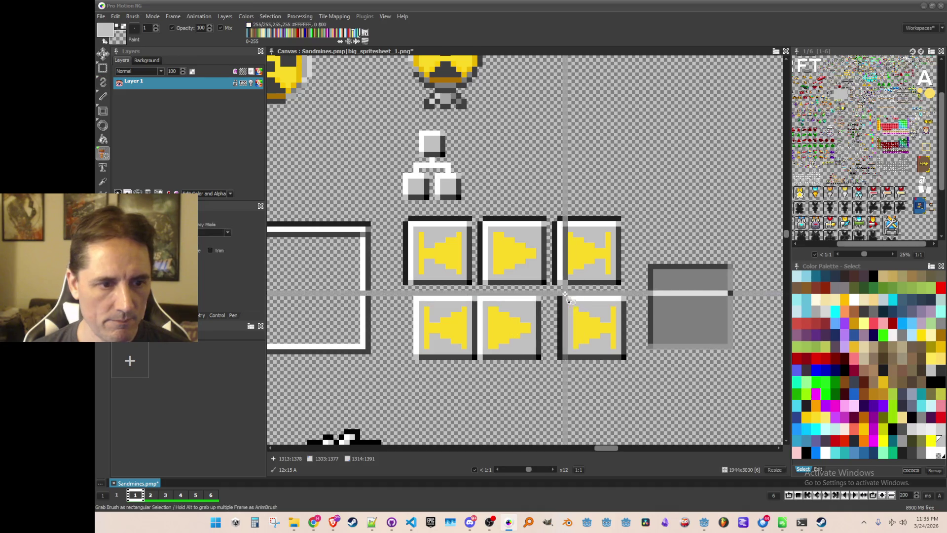
mouse_move(557, 295)
left_mouse_down()
mouse_move(625, 368)
mouse_move(596, 337)
left_mouse_up()
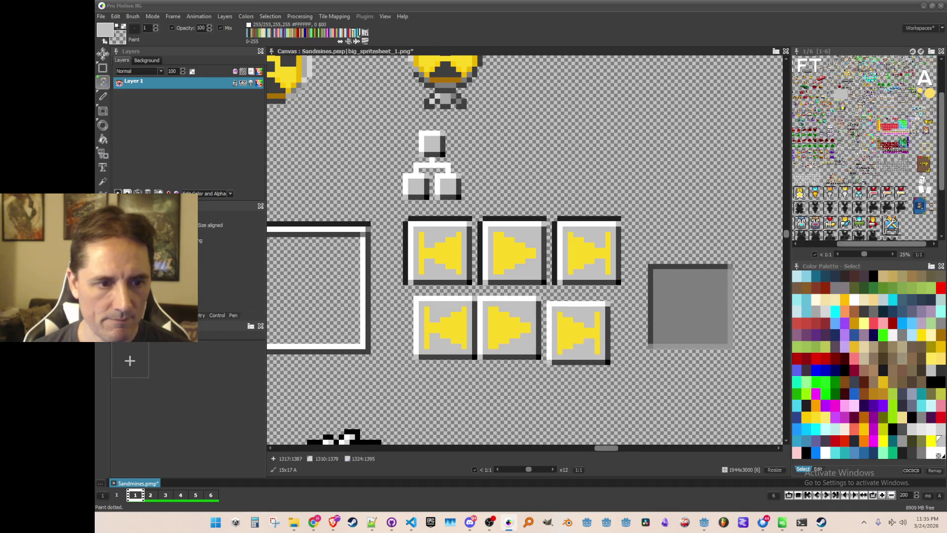
left_click(573, 327)
scroll(599, 368, "down", 1)
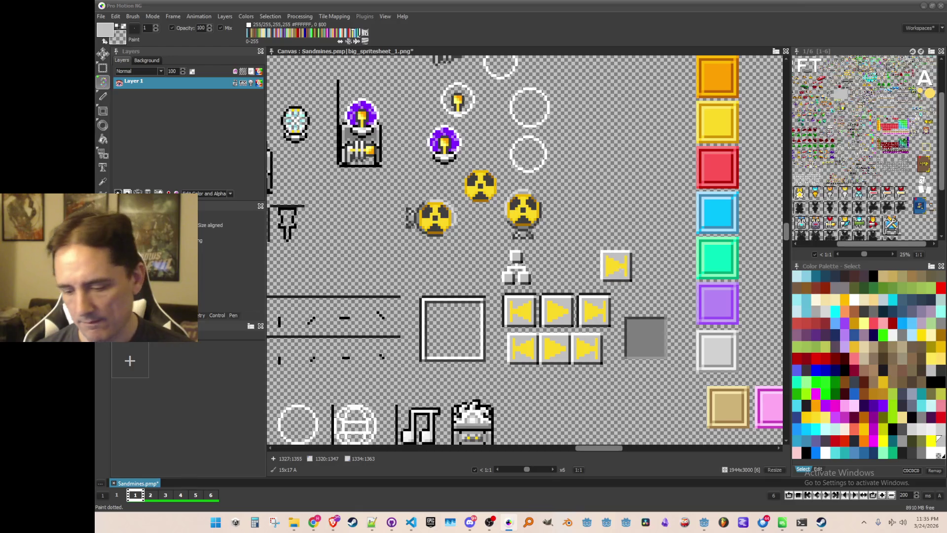
key("ctrl+s")
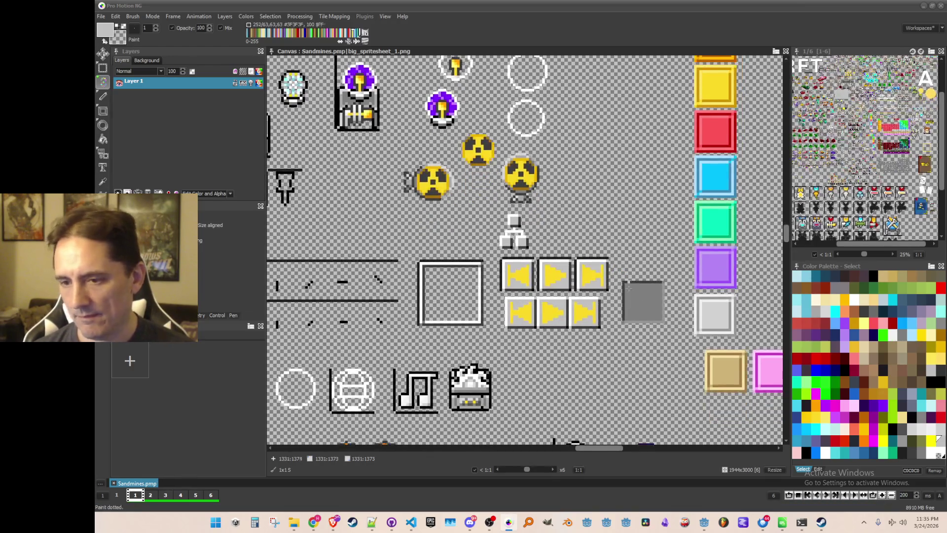
scroll(624, 319, "up", 2)
scroll(550, 314, "down", 1)
scroll(541, 315, "up", 1)
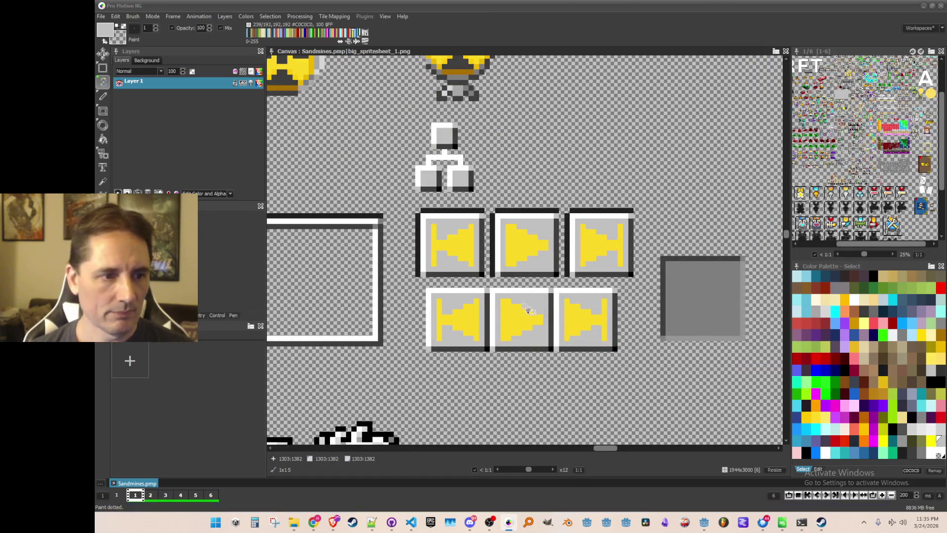
left_click_drag(482, 330, 493, 316)
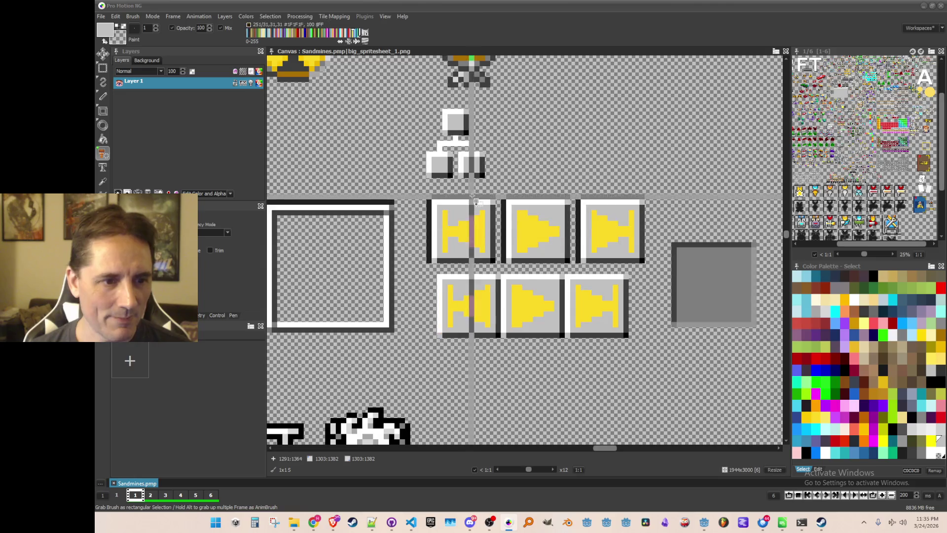
scroll(546, 389, "down", 2)
scroll(546, 390, "up", 1)
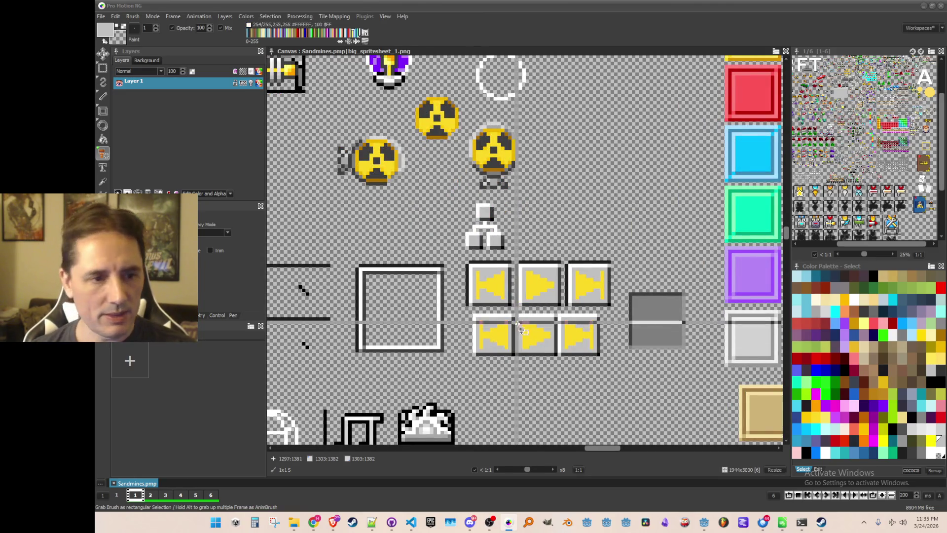
scroll(544, 293, "down", 2)
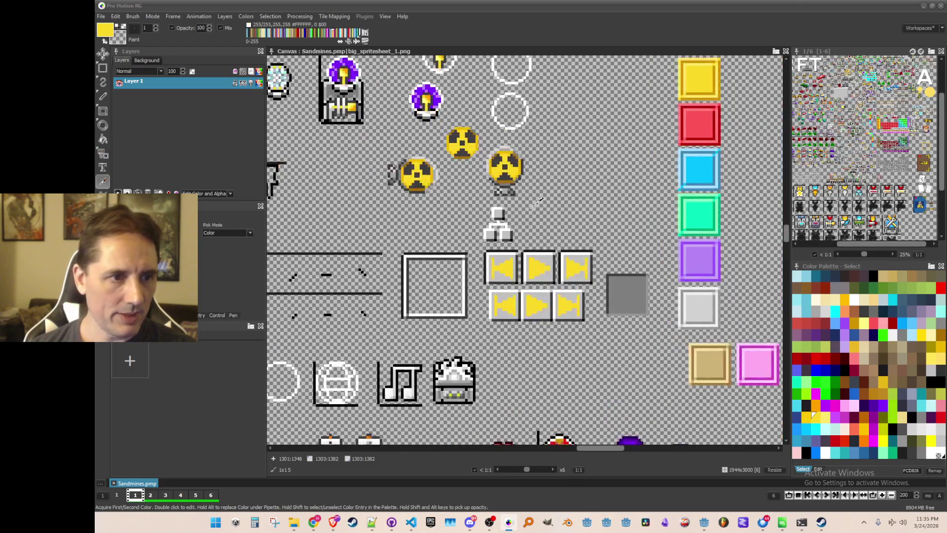
scroll(503, 198, "up", 3)
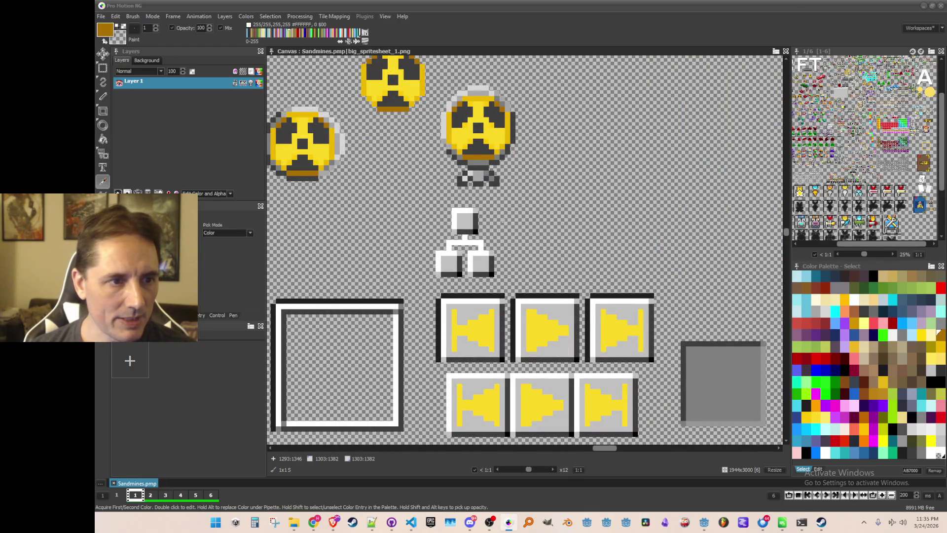
left_click(103, 96)
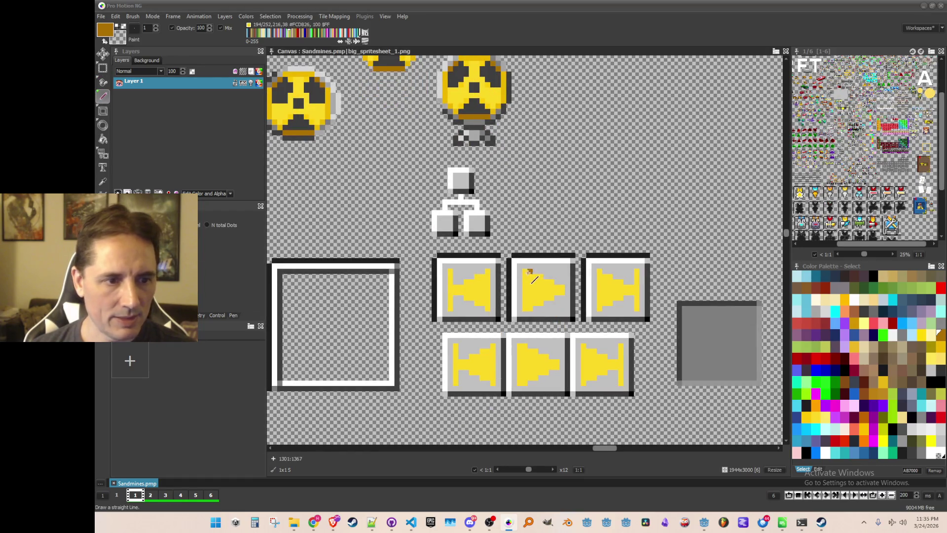
Step: Add short darker line strokes to the top-row play arrow and right arrow tiles
left_click_drag(525, 272, 560, 289)
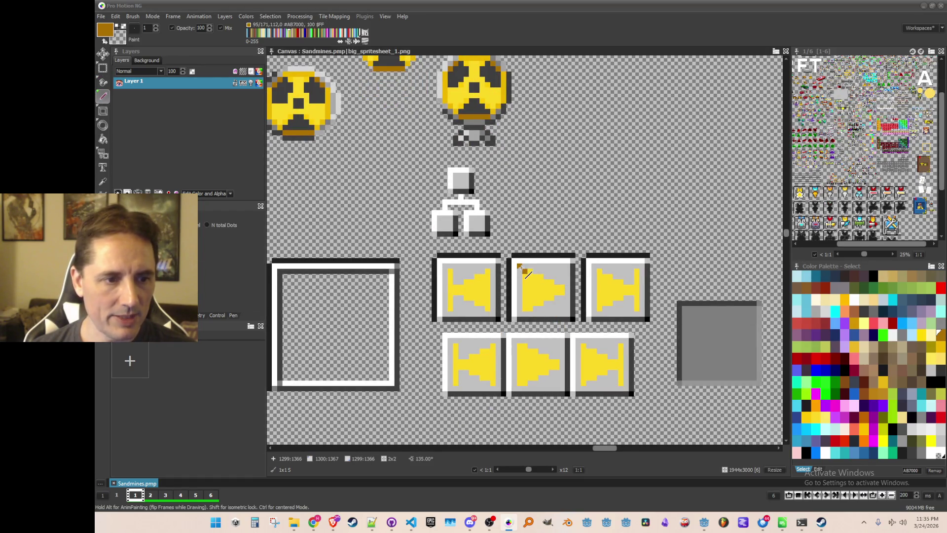
key("k")
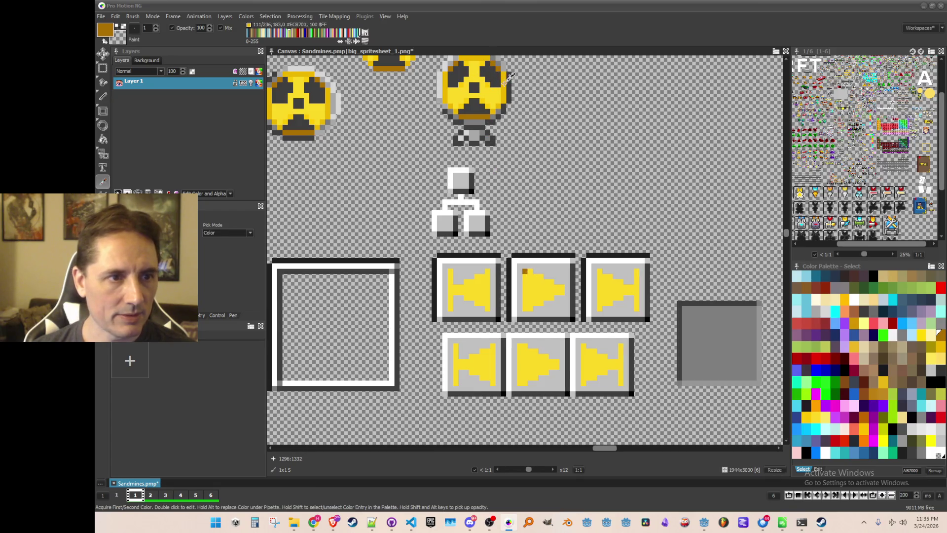
left_click(103, 95)
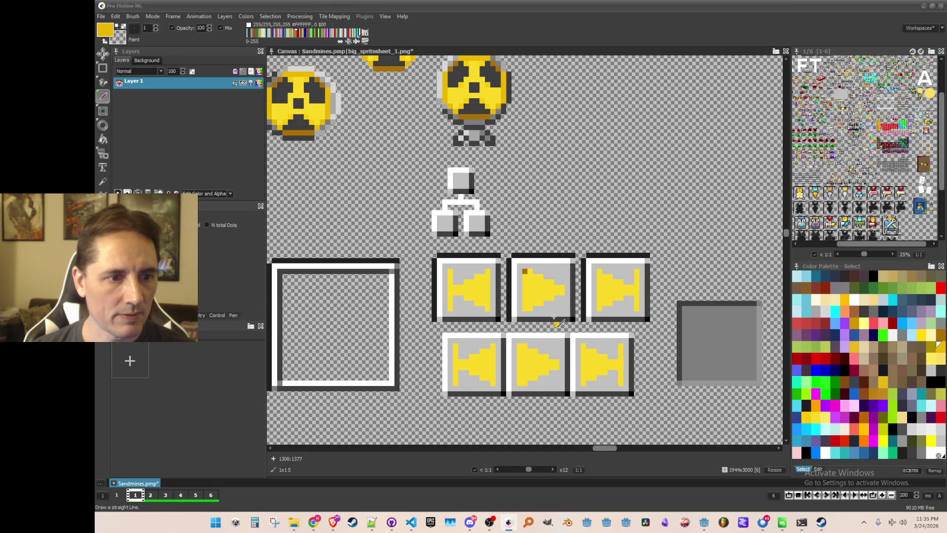
mouse_move(529, 272)
left_mouse_down()
mouse_move(547, 294)
mouse_move(538, 299)
mouse_move(525, 278)
left_mouse_up()
scroll(525, 278, "down", 2)
scroll(615, 312, "up", 2)
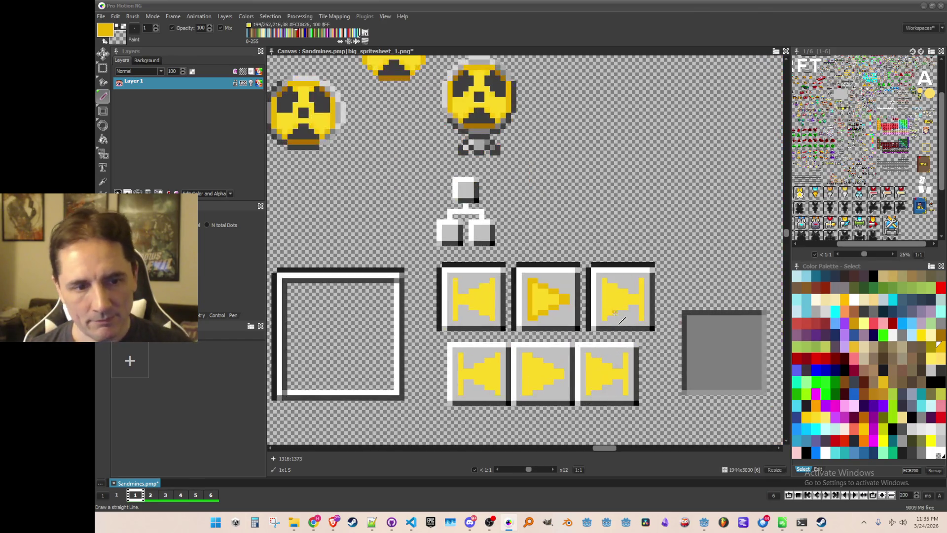
left_click_drag(605, 282, 633, 297)
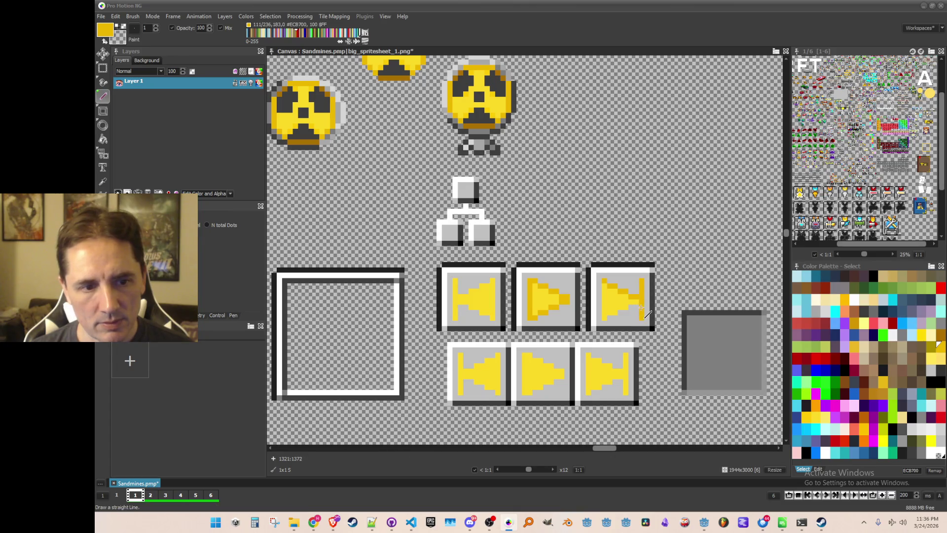
mouse_move(618, 311)
left_mouse_down()
mouse_move(640, 300)
mouse_move(609, 294)
mouse_move(614, 306)
left_mouse_up()
scroll(617, 369, "down", 1)
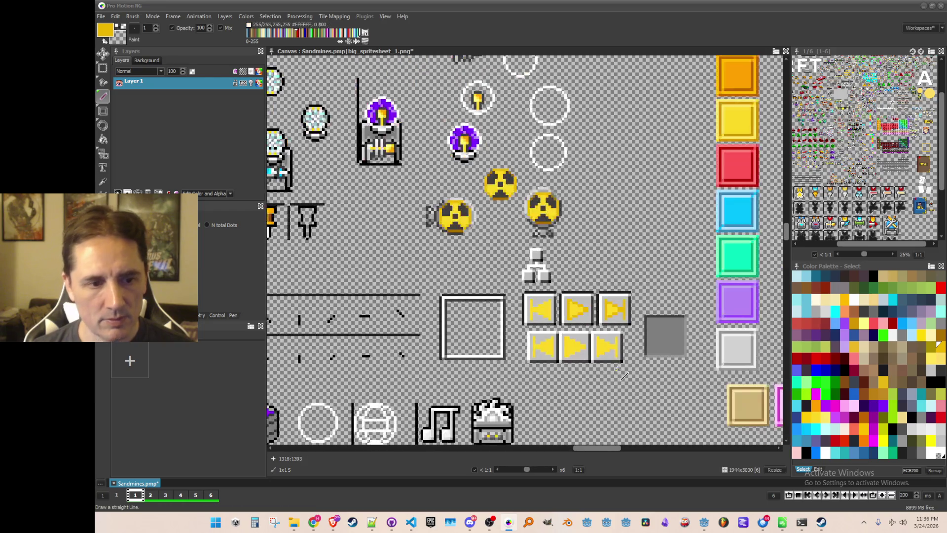
scroll(617, 369, "up", 1)
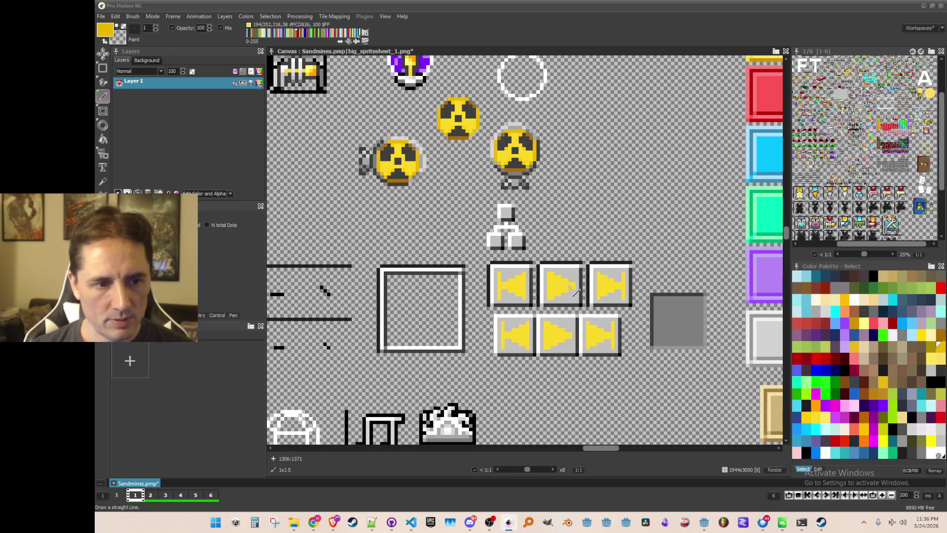
scroll(570, 286, "up", 1)
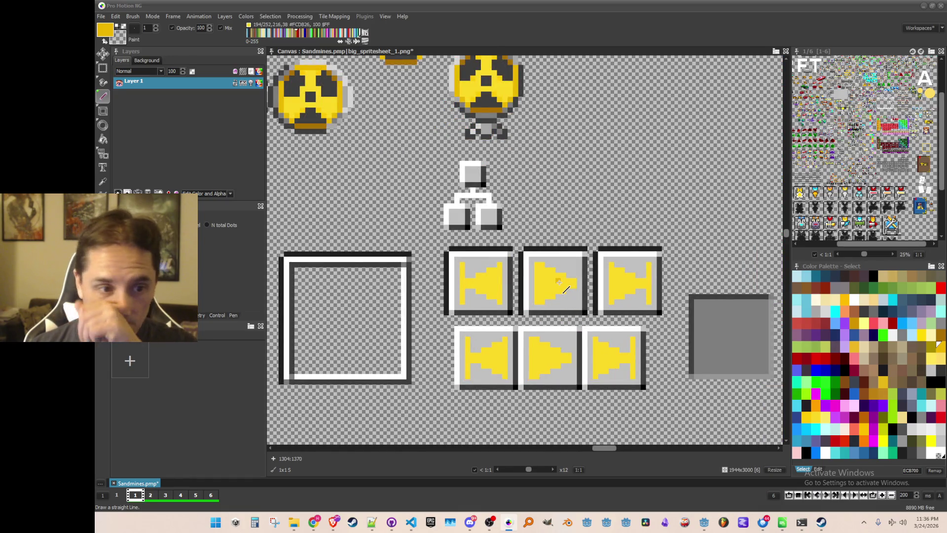
scroll(556, 281, "down", 1)
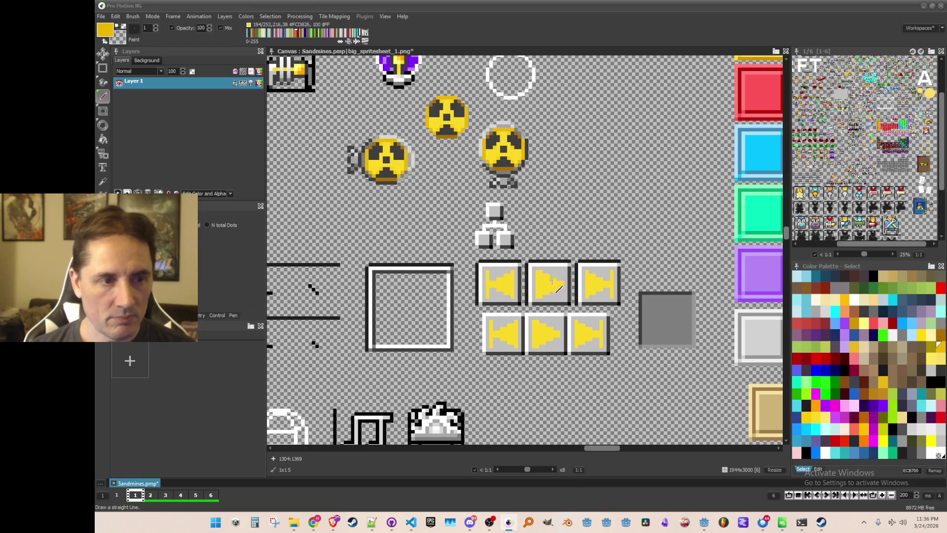
scroll(552, 282, "up", 1)
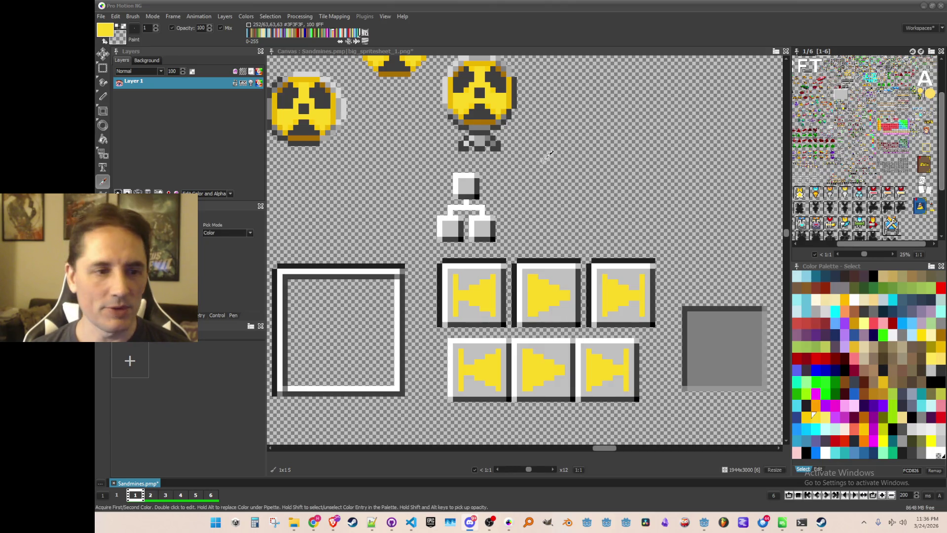
scroll(528, 168, "down", 2)
scroll(520, 226, "up", 2)
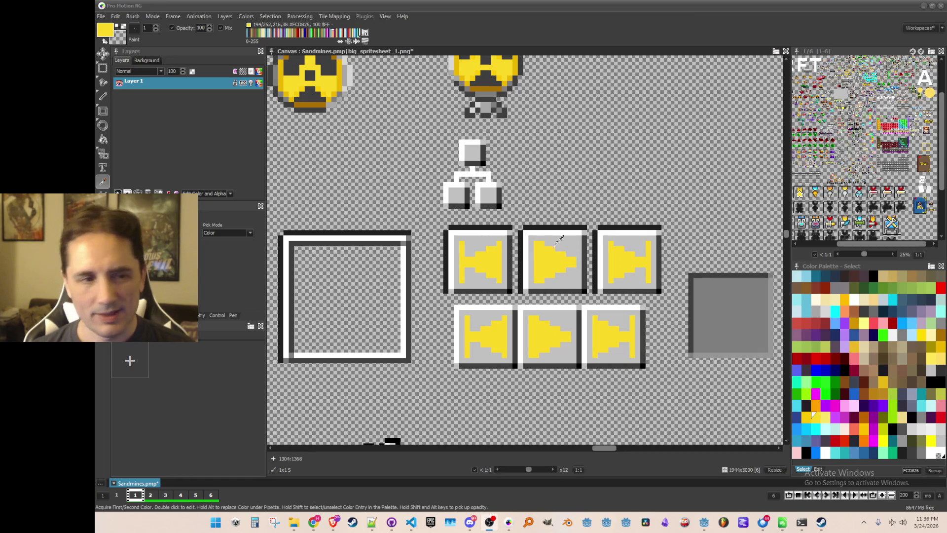
scroll(528, 200, "up", 1)
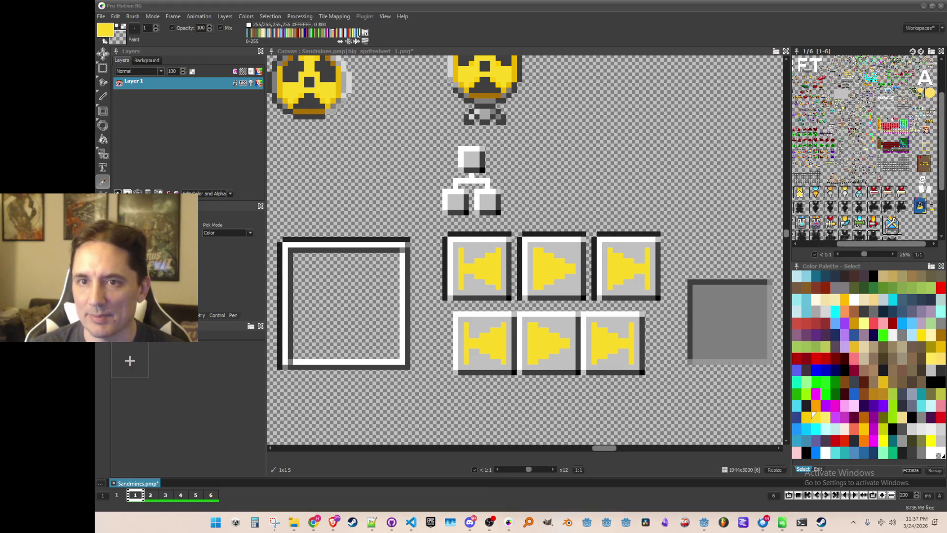
key("super+shift+s")
key("Escape")
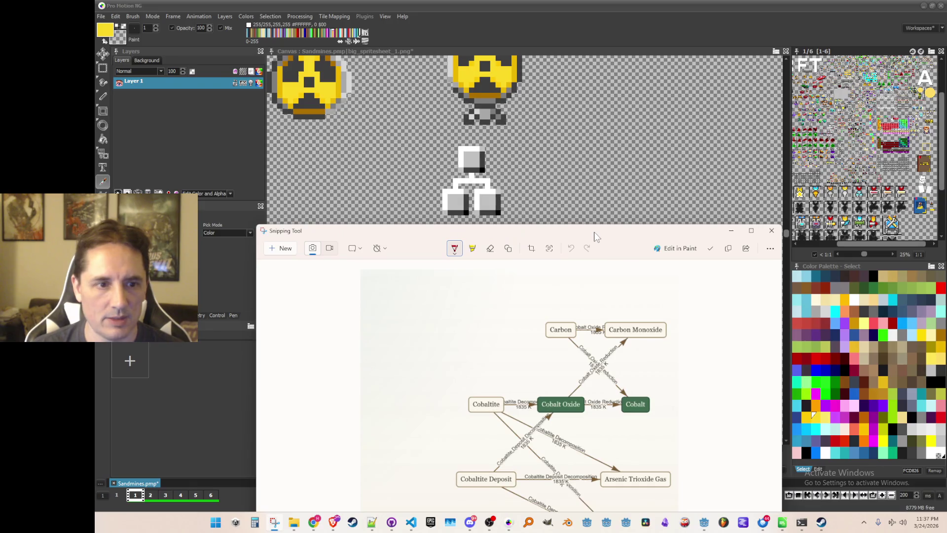
left_click_drag(595, 236, 620, 61)
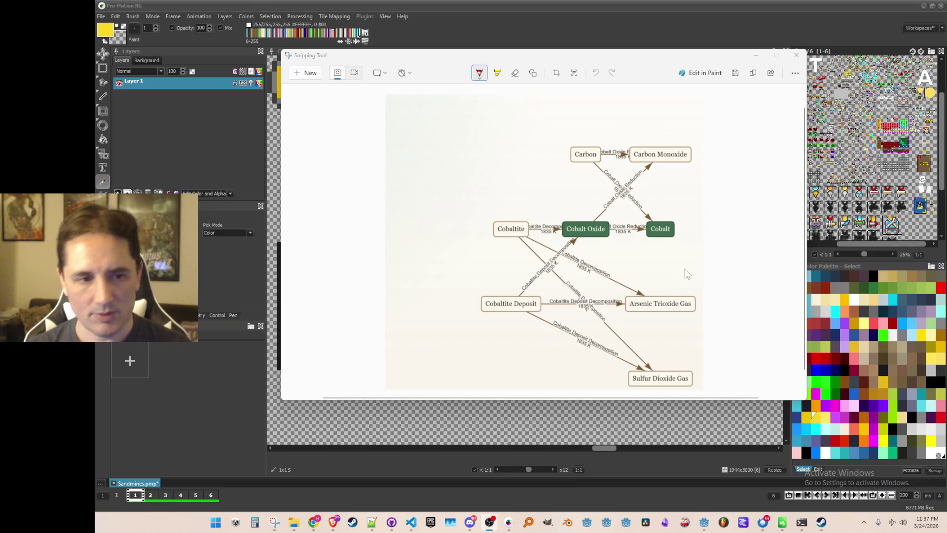
Step: Nudge the cobaltite diagram capture window up, then close it
mouse_move(628, 55)
left_mouse_down()
mouse_move(620, 45)
mouse_move(626, 50)
left_mouse_up()
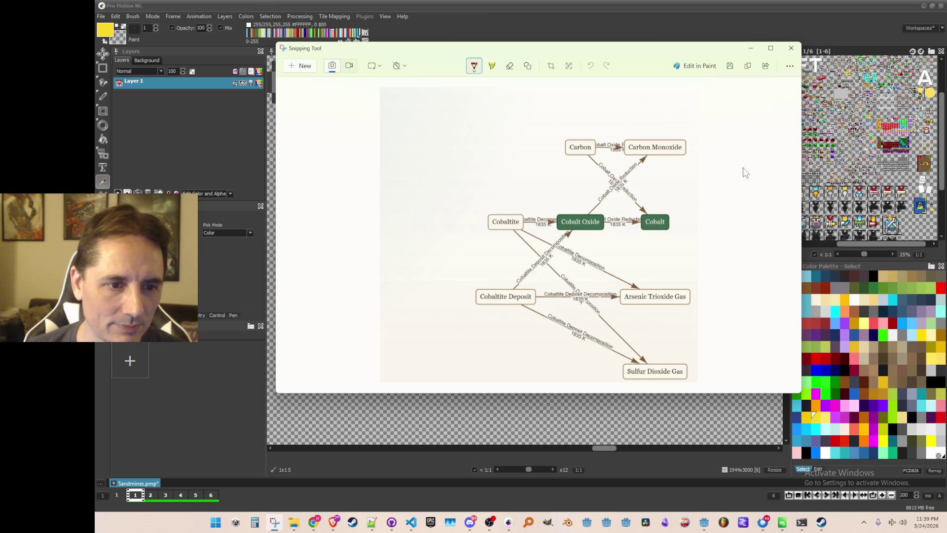
left_click(791, 48)
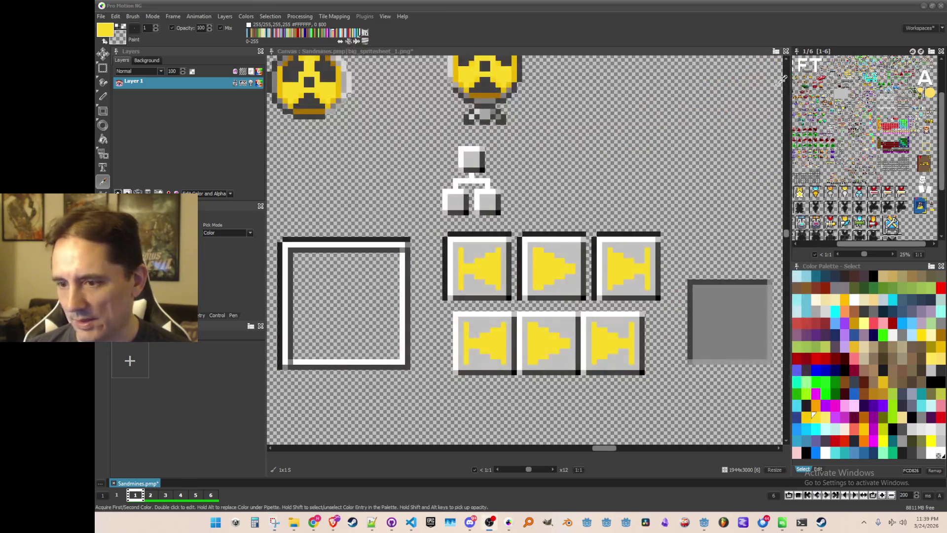
Step: Grab the bottom-row left-arrow tile as a brush, then dismiss the Brush menu unused
mouse_move(685, 175)
left_mouse_down()
mouse_move(662, 203)
mouse_move(657, 194)
mouse_move(636, 232)
mouse_move(631, 217)
mouse_move(594, 226)
left_mouse_up()
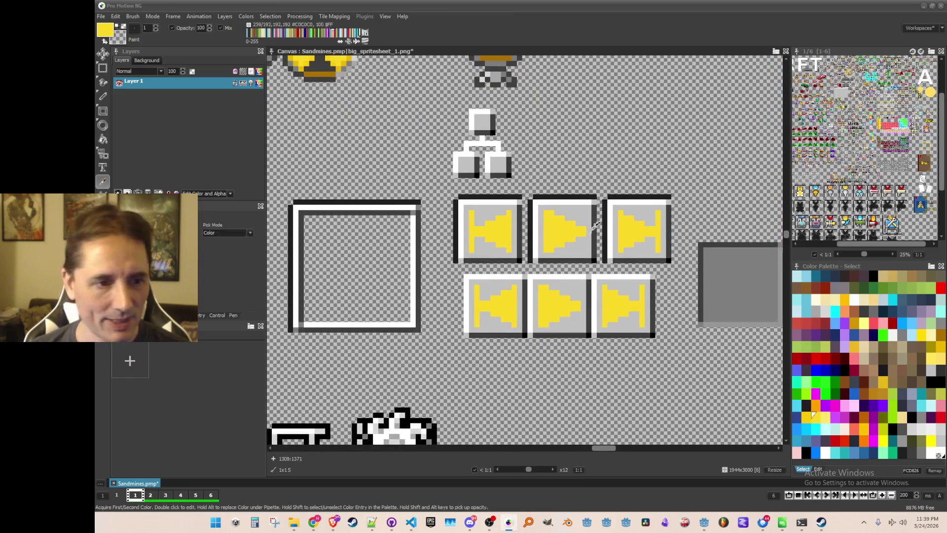
scroll(594, 226, "up", 1)
scroll(488, 98, "down", 1)
key("b")
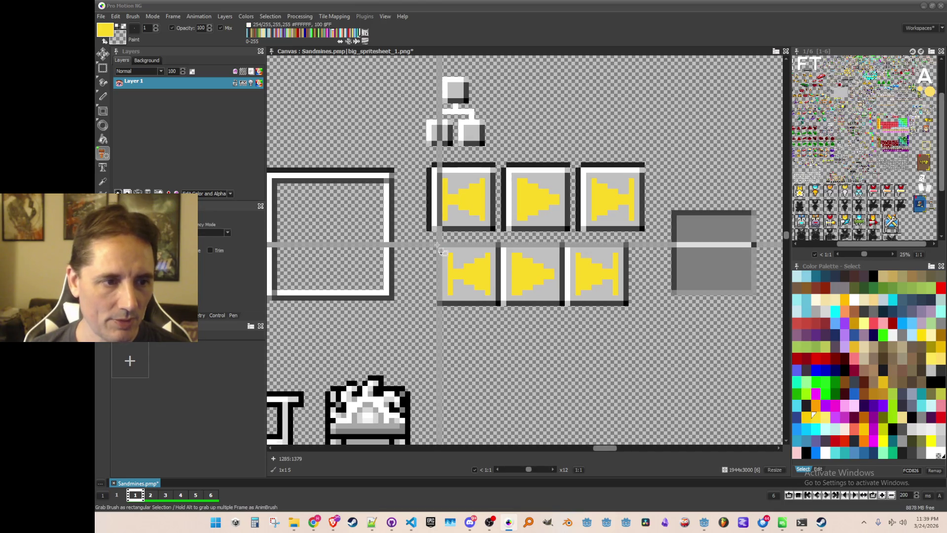
left_click_drag(438, 245, 497, 305)
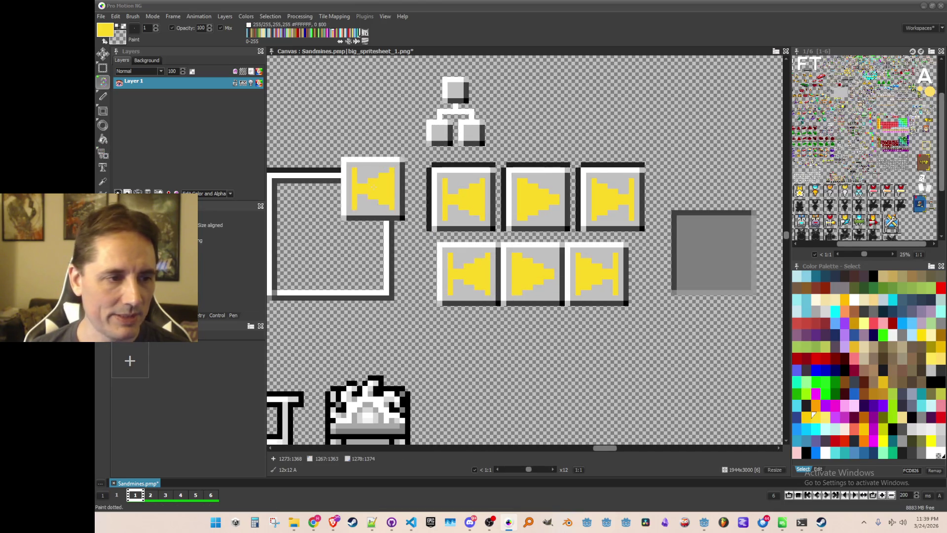
left_click(132, 16)
key("Escape")
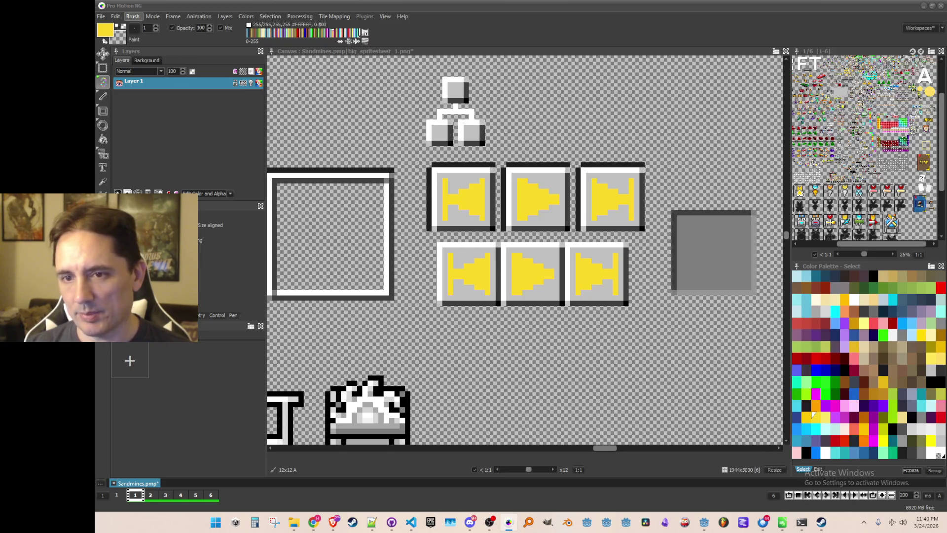
Step: Save the bottom-right arrow tile brush as a single image file
key("b")
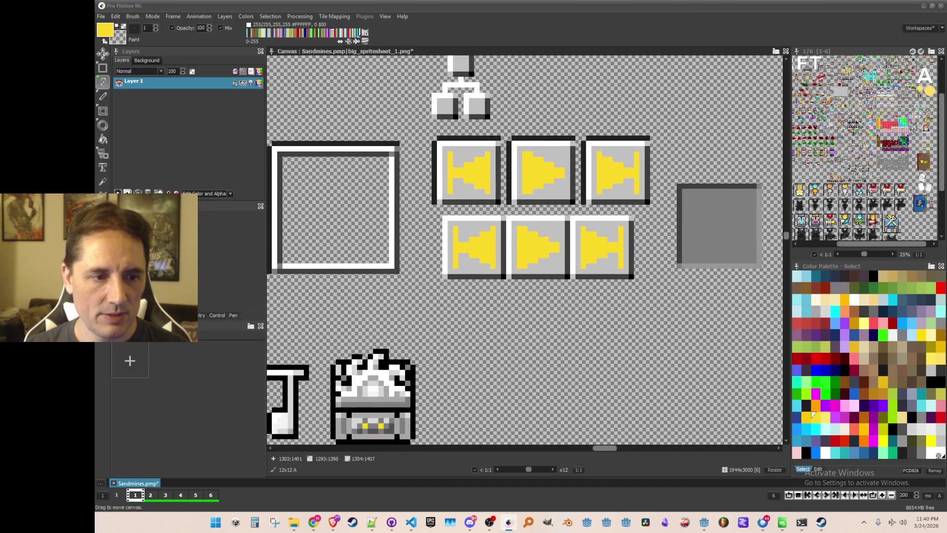
left_click_drag(575, 219, 631, 276)
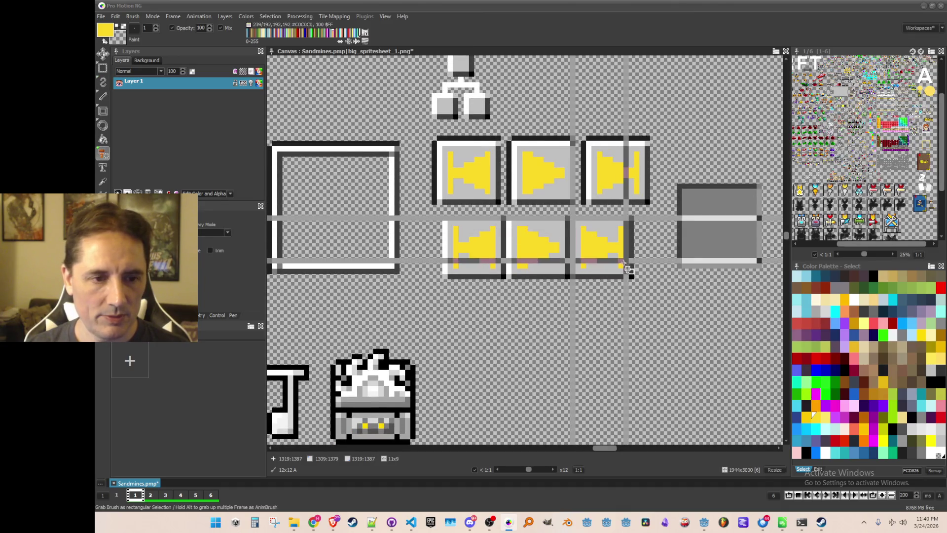
left_click(132, 16)
left_click(227, 253)
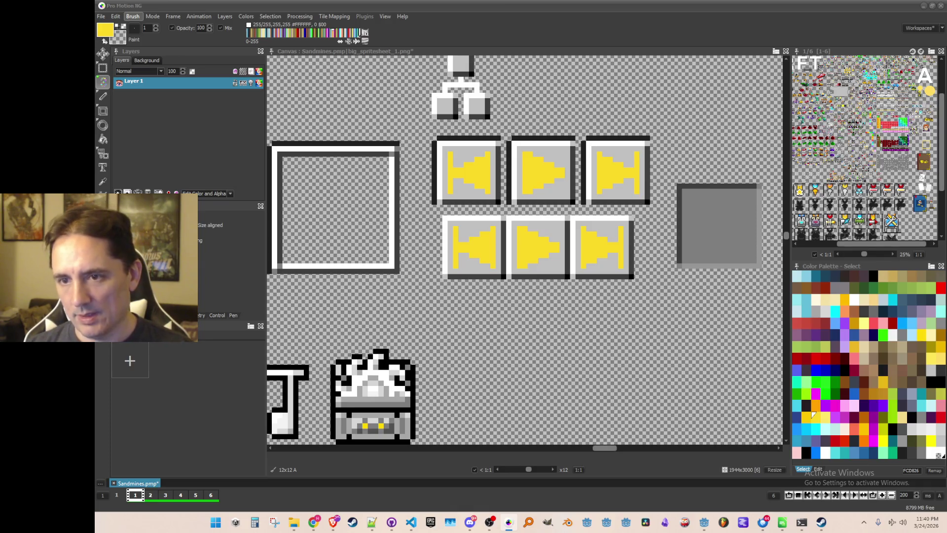
Step: Grab another arrow tile and save it as its own image file
left_click_drag(559, 282, 547, 272)
key("b")
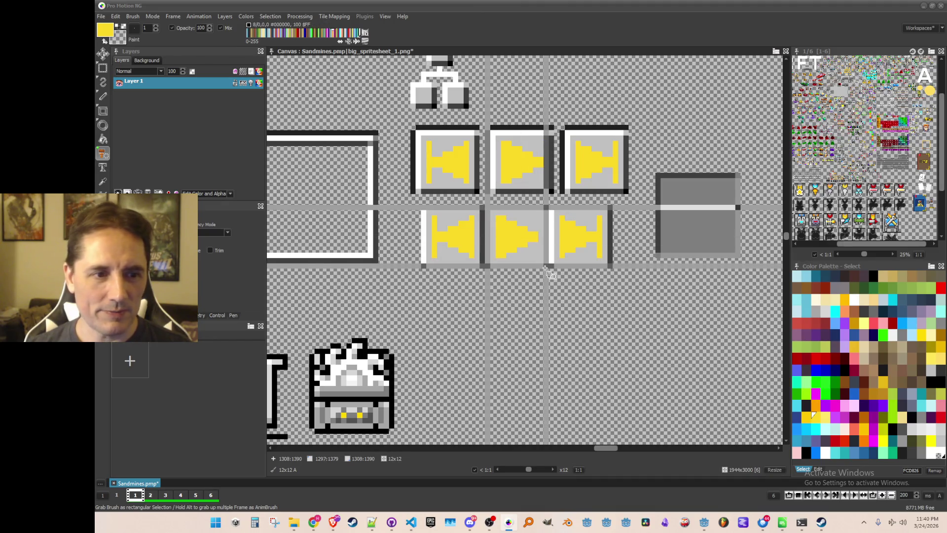
left_click(132, 16)
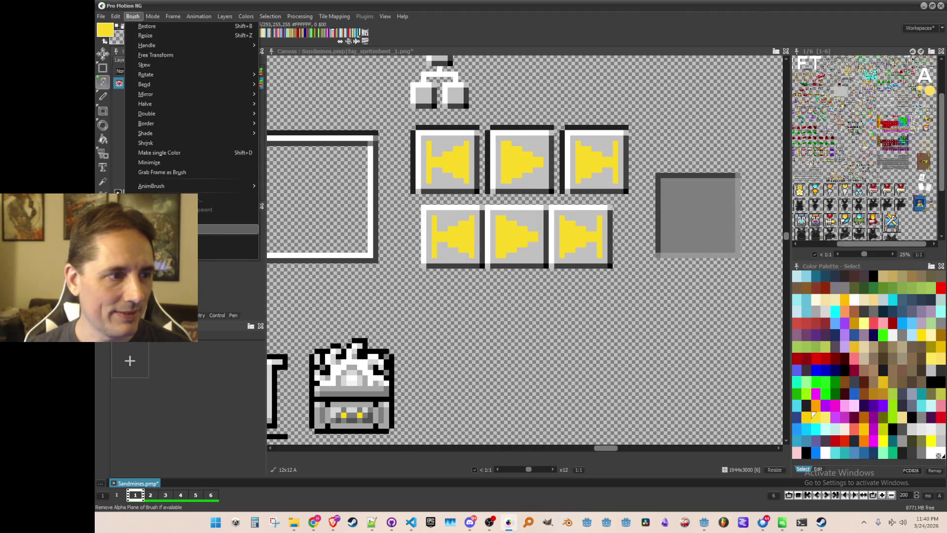
left_click(291, 234)
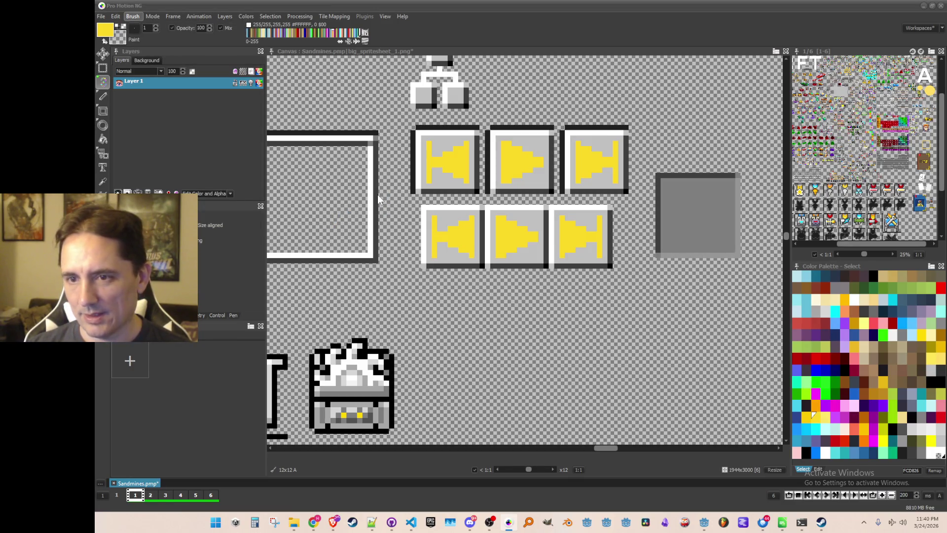
key("Return")
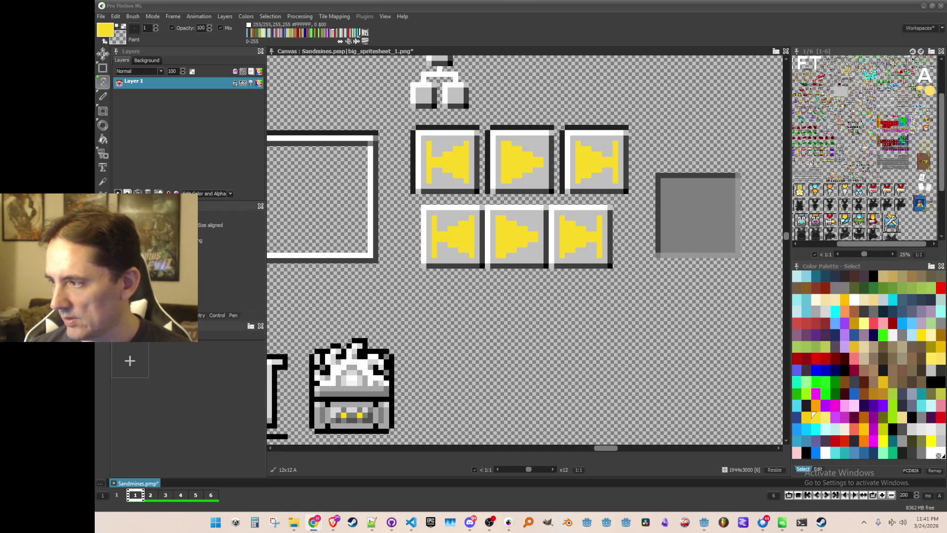
key("alt+Tab")
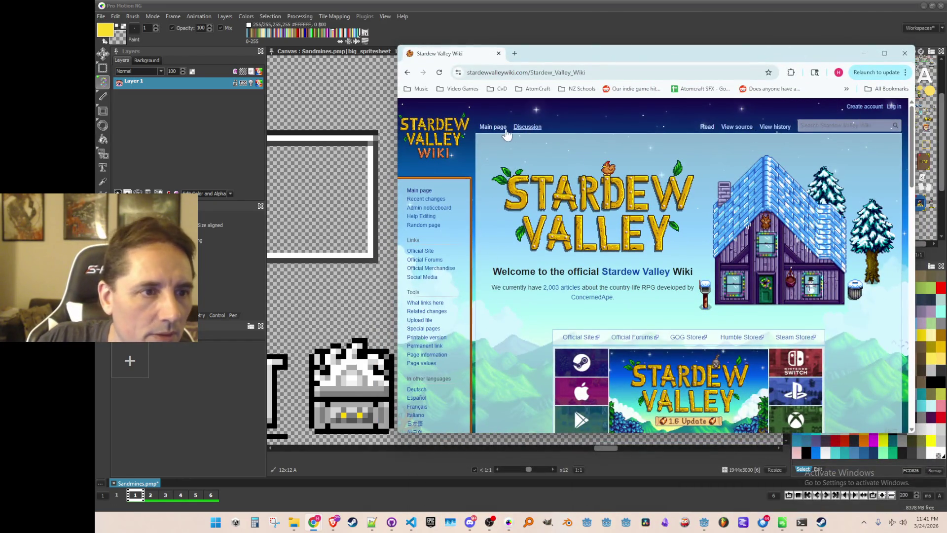
Step: Scroll the wiki page, visit the MediaWiki project site, then return to the Stardew Valley Wiki
scroll(443, 256, "down", 5)
scroll(445, 246, "down", 15)
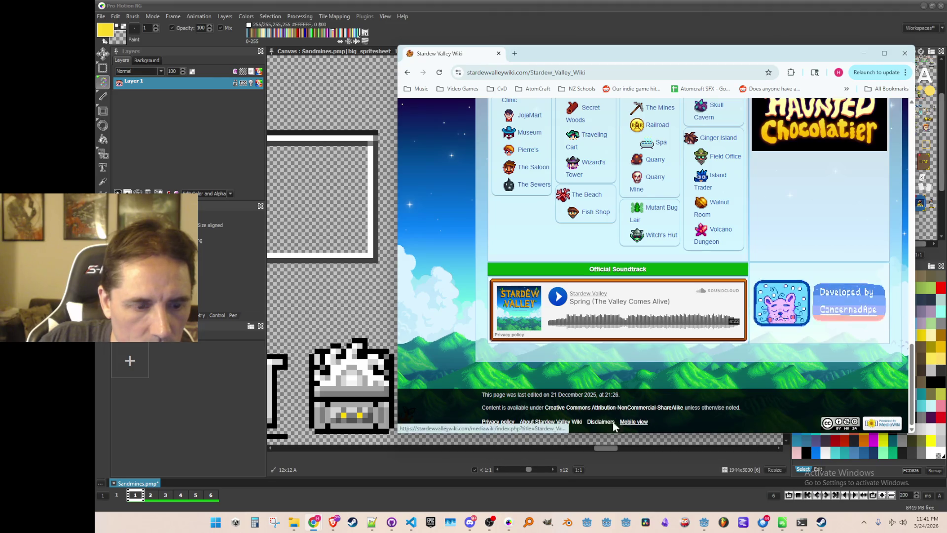
left_click(882, 423)
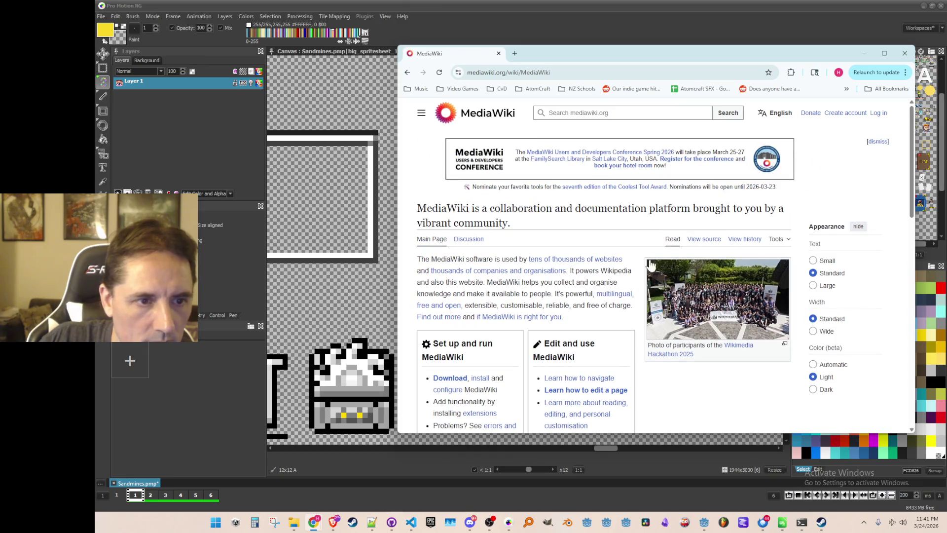
scroll(627, 242, "down", 2)
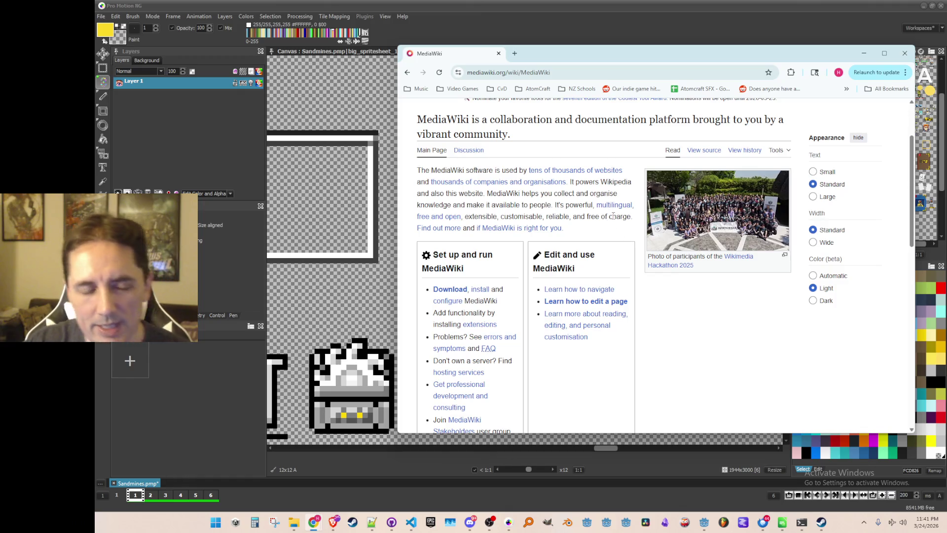
left_click(405, 72)
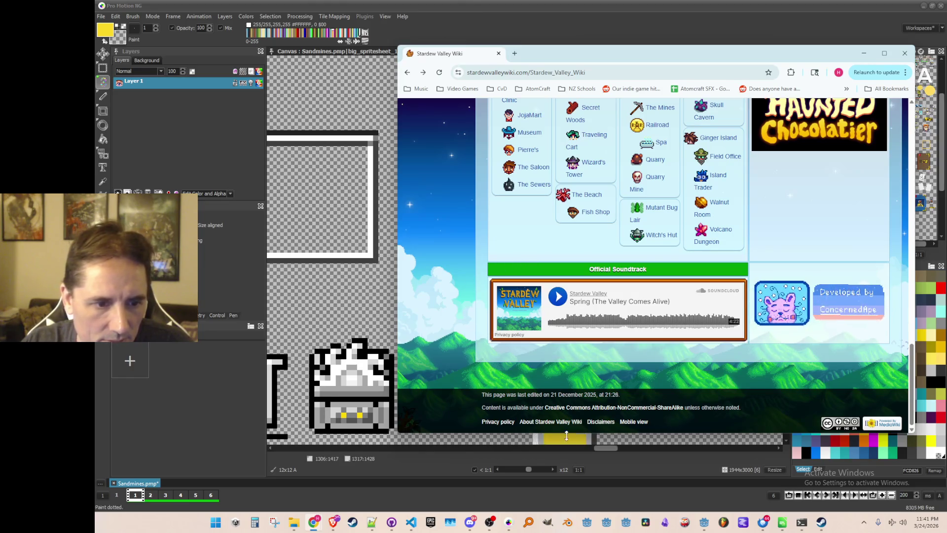
Step: Open the ConcernedApe article from the wiki's About page, scroll through it and back, then close Chrome
left_click(562, 423)
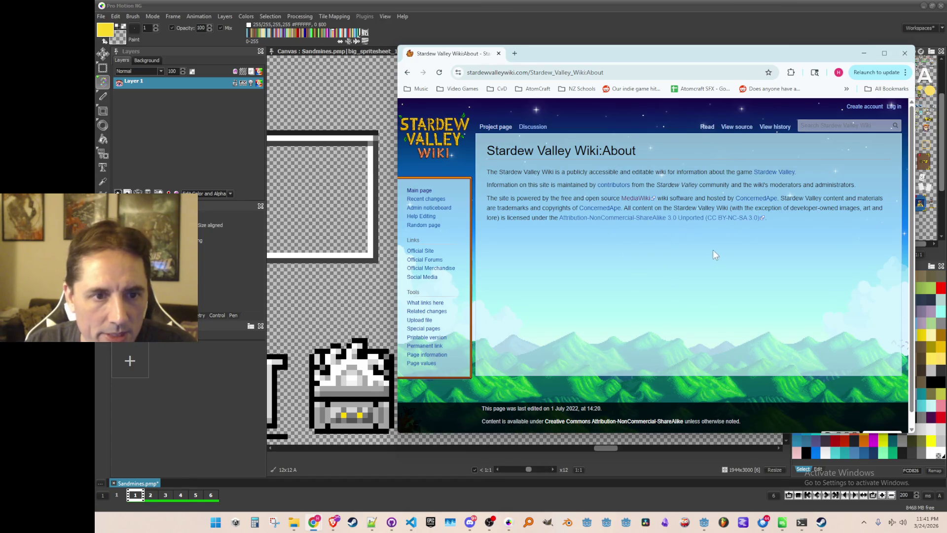
left_click_drag(697, 217, 704, 218)
left_click(767, 202)
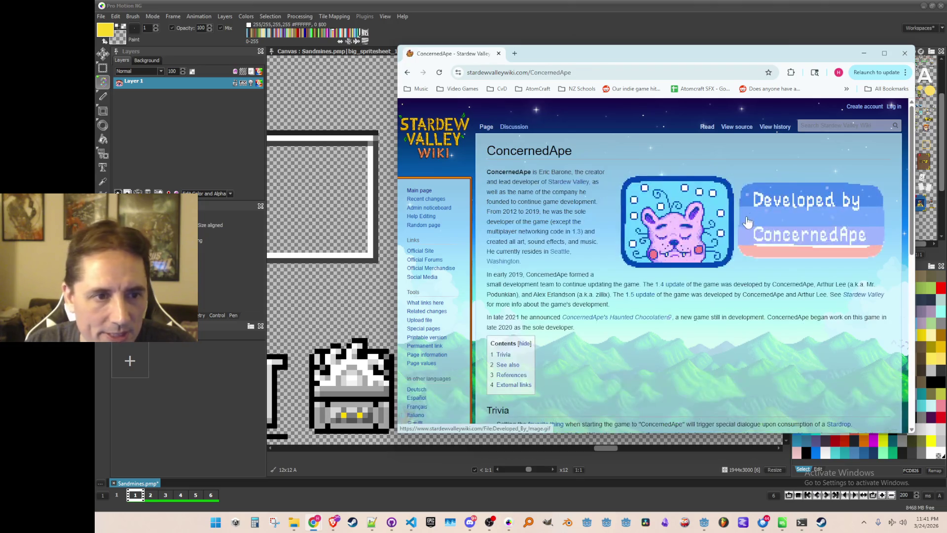
scroll(601, 251, "down", 3)
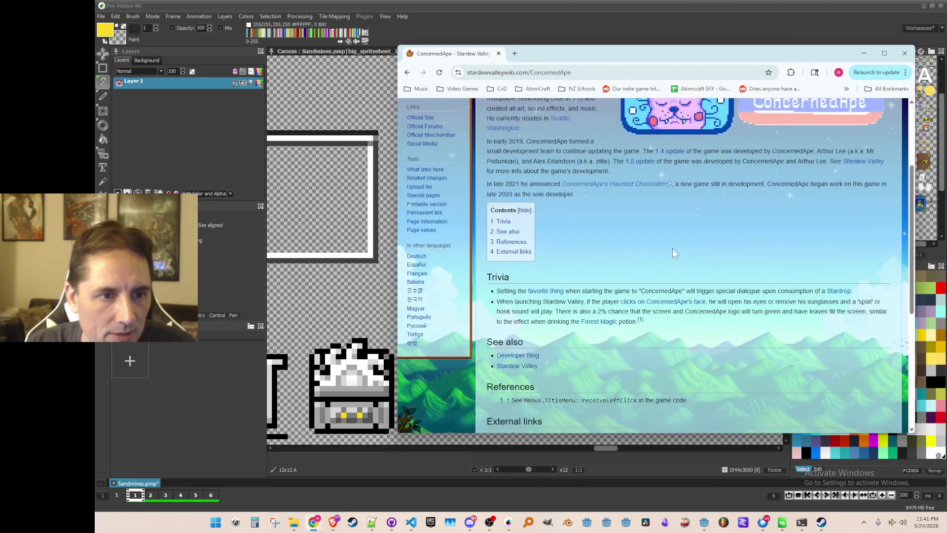
scroll(730, 217, "down", 5)
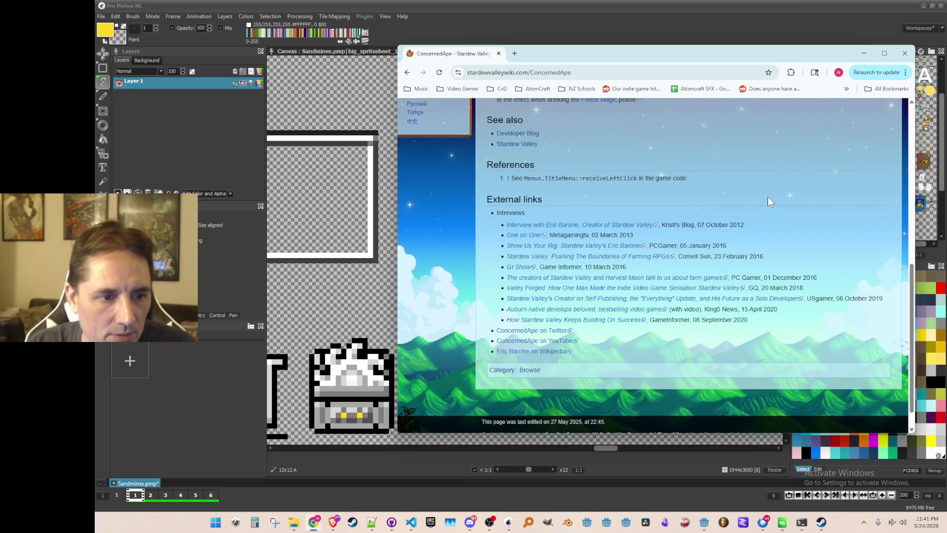
scroll(767, 197, "up", 10)
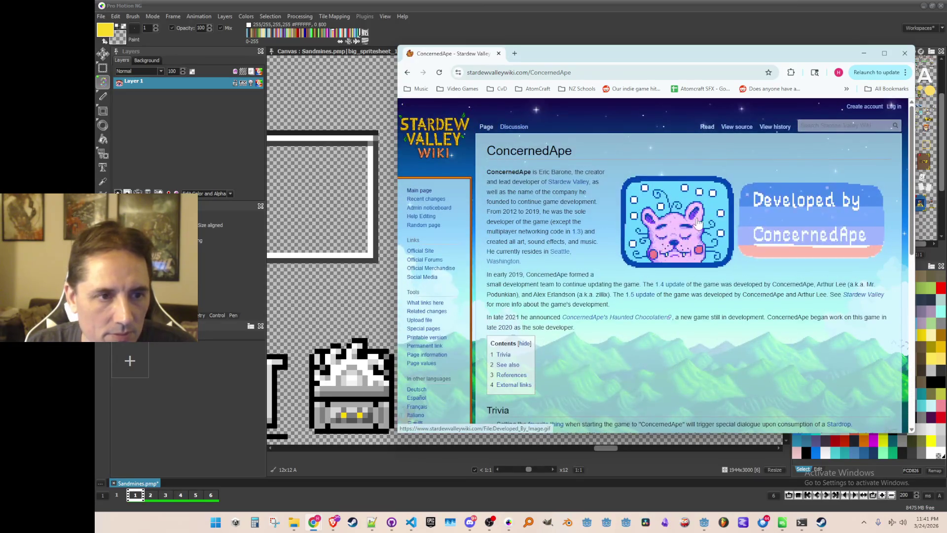
left_click(909, 58)
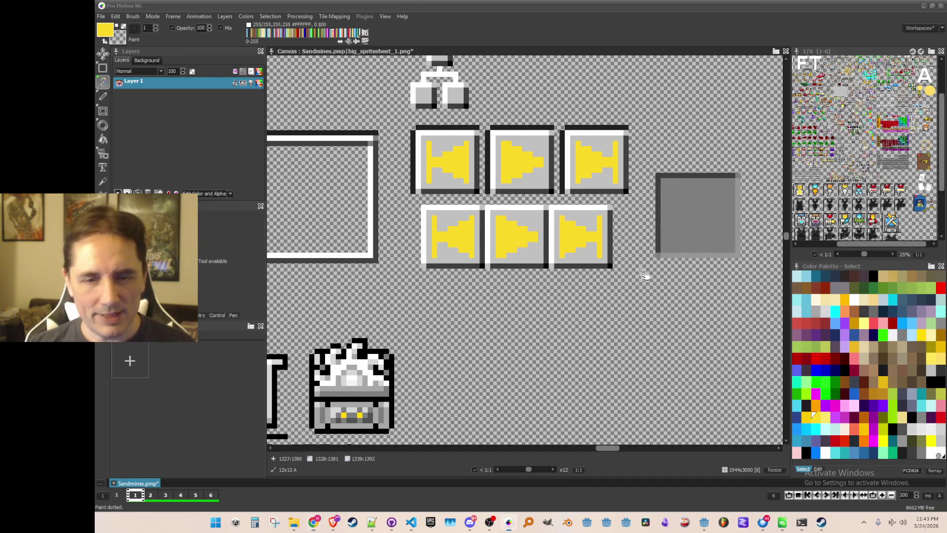
Step: Return to single-dot painting, zoom out on the sprite sheet, and switch to Godot
key("period")
scroll(627, 255, "down", 2)
scroll(627, 255, "up", 2)
scroll(626, 254, "down", 1)
scroll(594, 250, "down", 1)
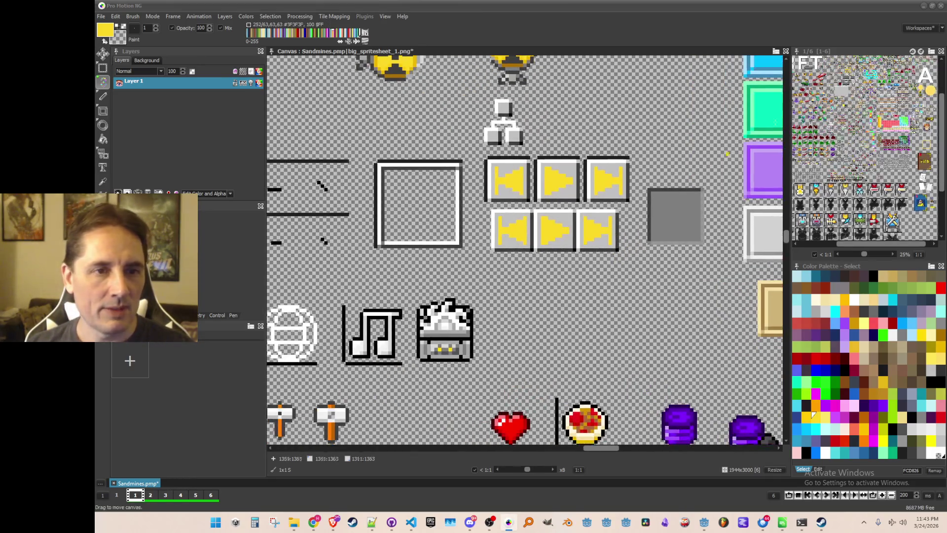
key("alt+Tab")
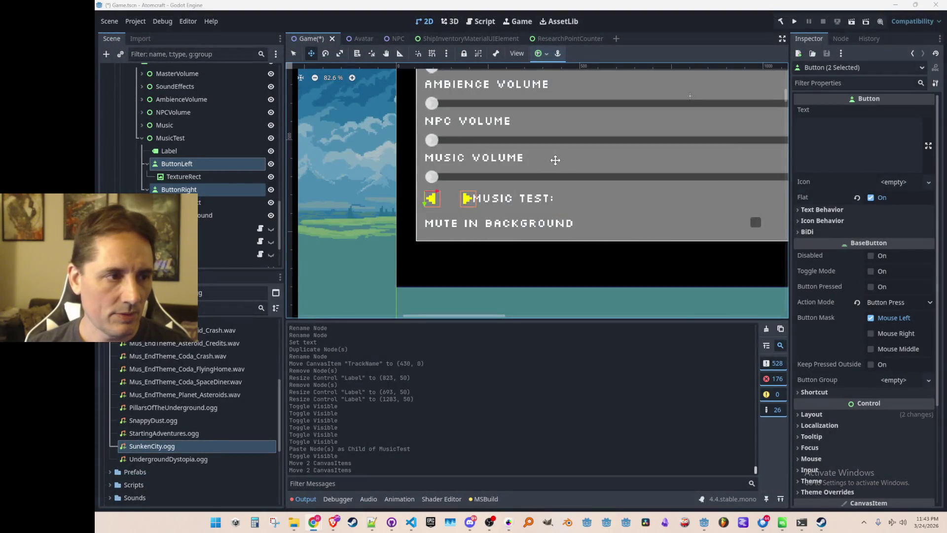
Step: Collapse Music, expand Art and open the UI folder in the FileSystem dock, then switch to the Sandmines spreadsheet
scroll(558, 158, "right", 1)
scroll(195, 416, "up", 5)
scroll(138, 408, "up", 2)
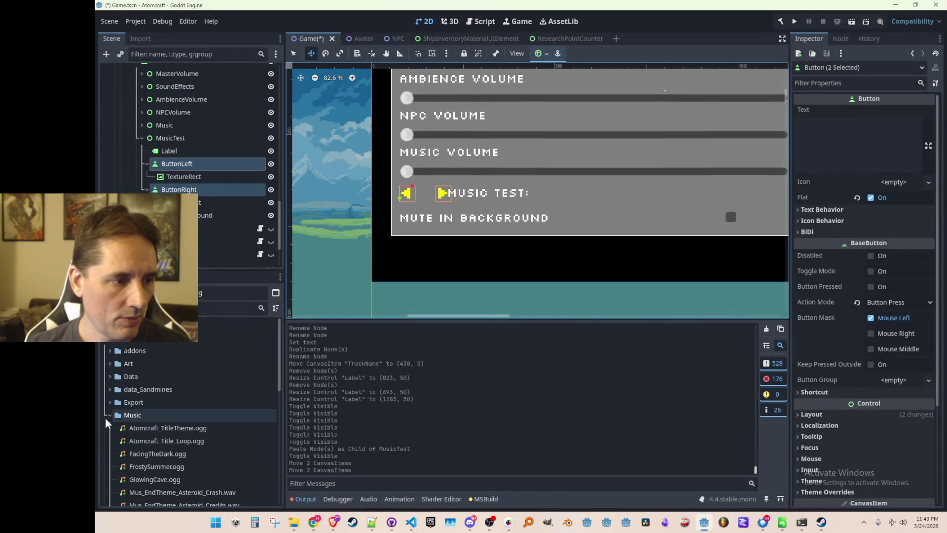
left_click(107, 414)
scroll(107, 410, "up", 3)
left_click(109, 364)
scroll(155, 374, "down", 10)
double_click(124, 421)
scroll(147, 411, "down", 1)
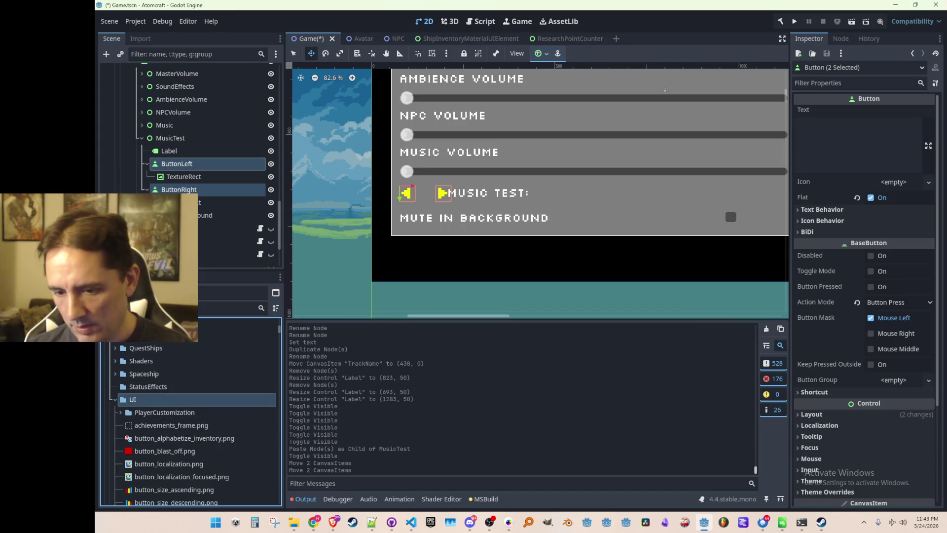
key("alt+Tab")
key("alt+Tab")
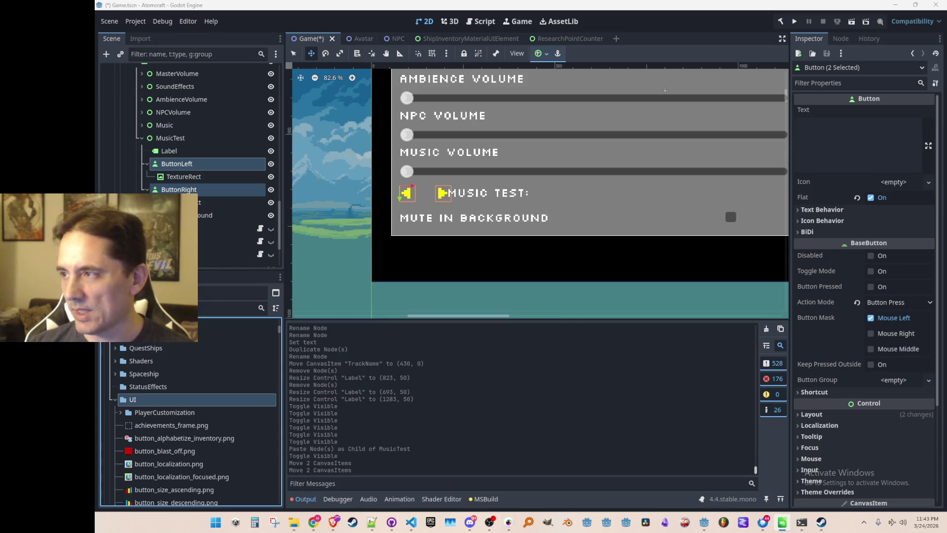
key("alt+Tab")
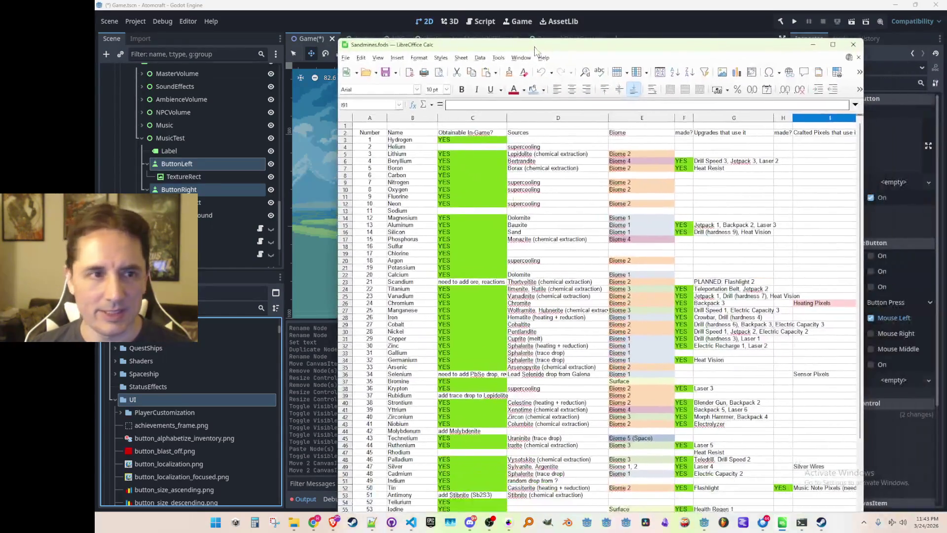
Step: Maximize Sandmines.fods and scroll up and down through the Element Tracking sheet
double_click(535, 48)
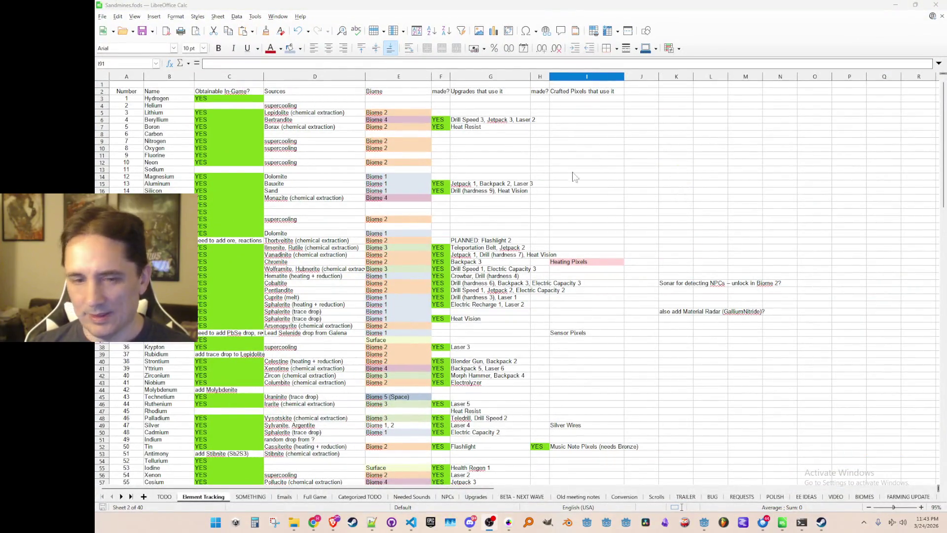
scroll(592, 194, "down", 15)
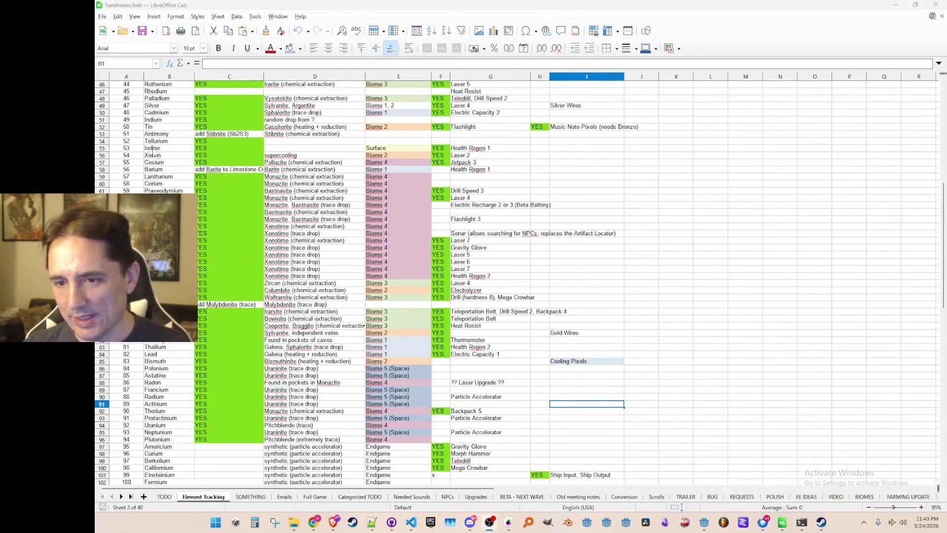
scroll(237, 221, "down", 5)
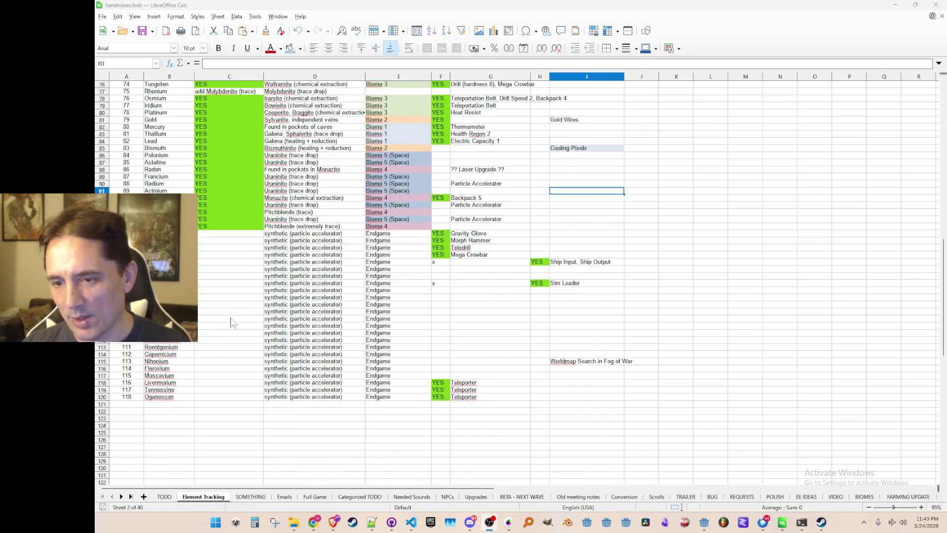
scroll(237, 221, "up", 18)
scroll(237, 158, "up", 2)
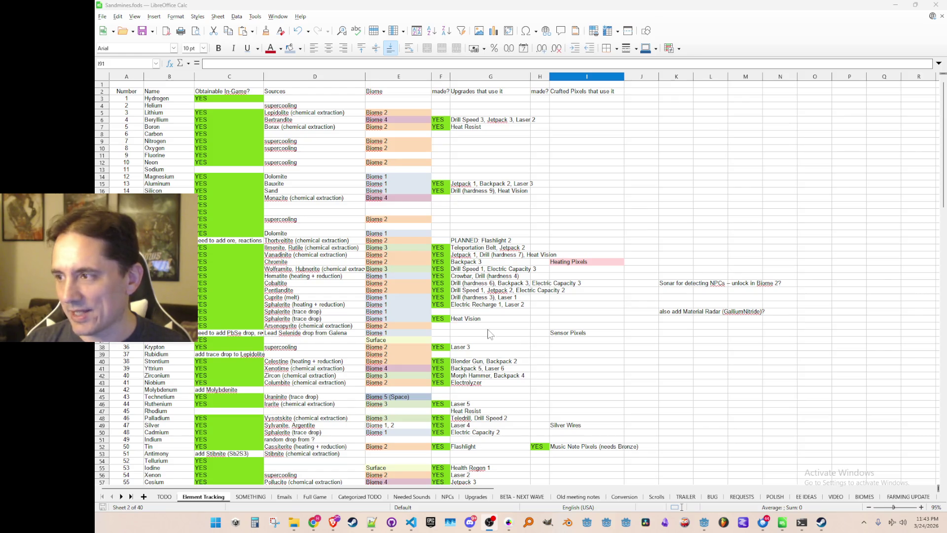
scroll(478, 286, "down", 20)
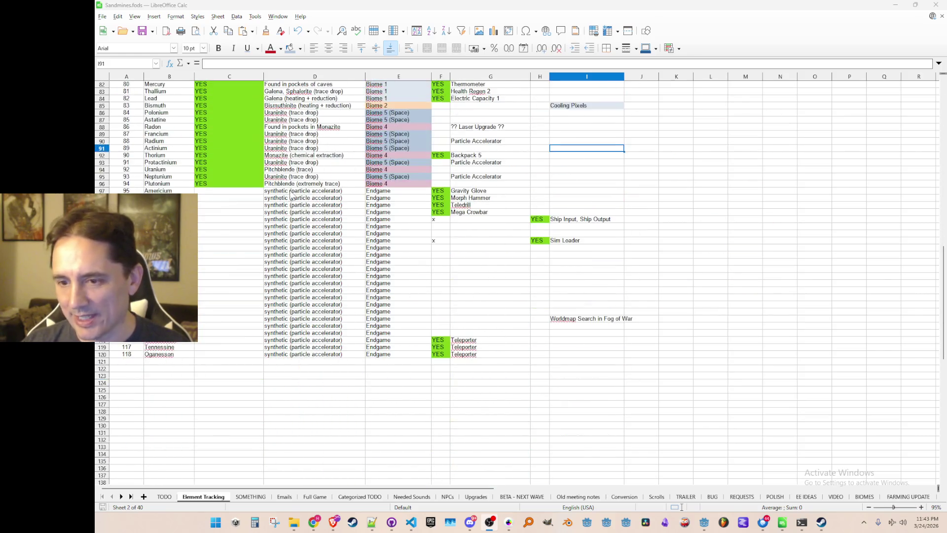
scroll(285, 319, "up", 1)
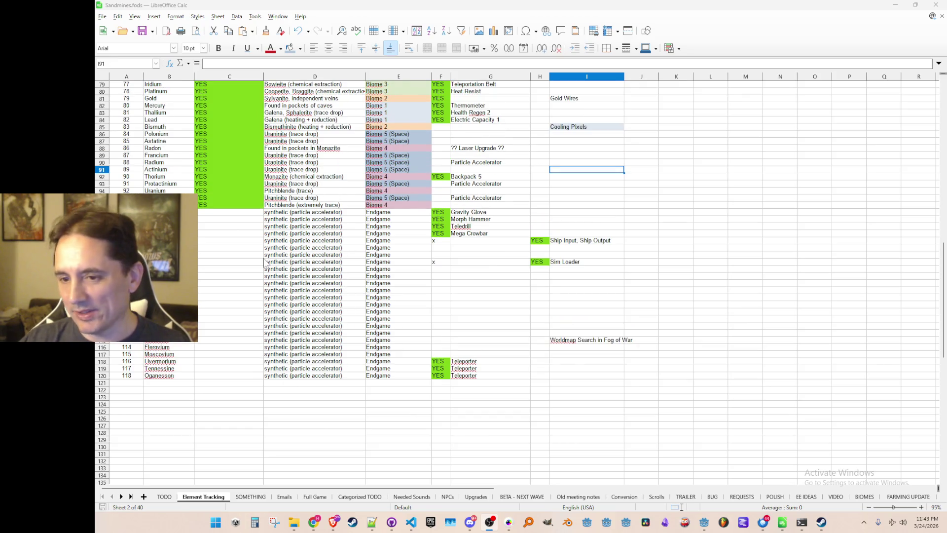
scroll(266, 264, "up", 2)
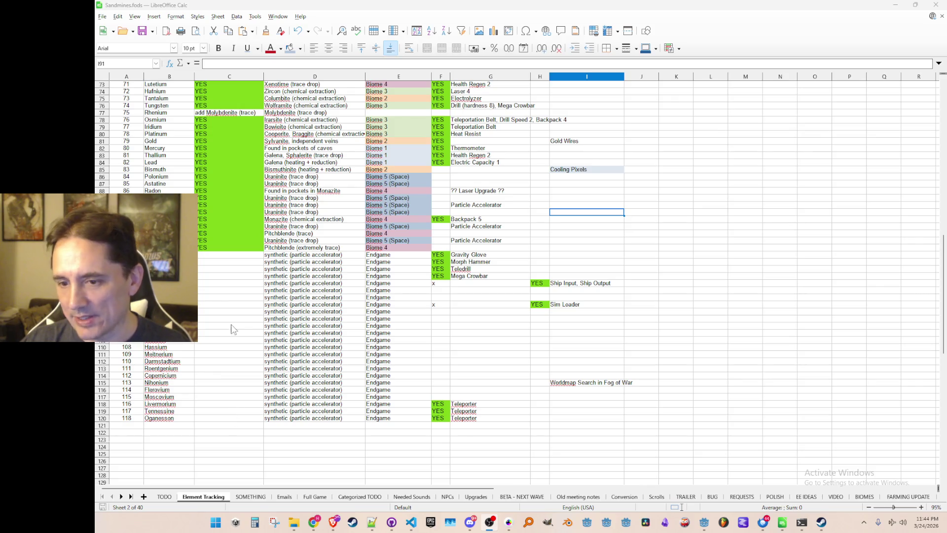
scroll(272, 269, "up", 8)
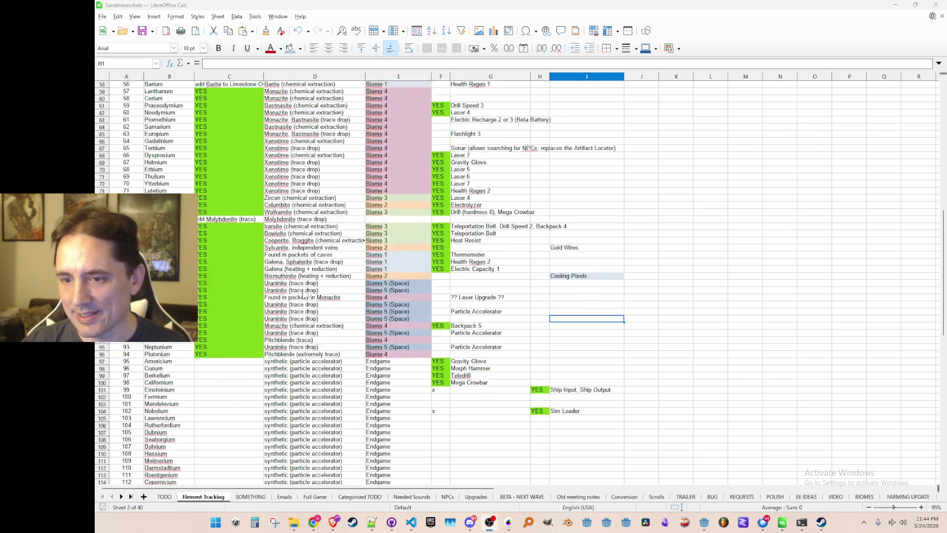
scroll(341, 332, "down", 8)
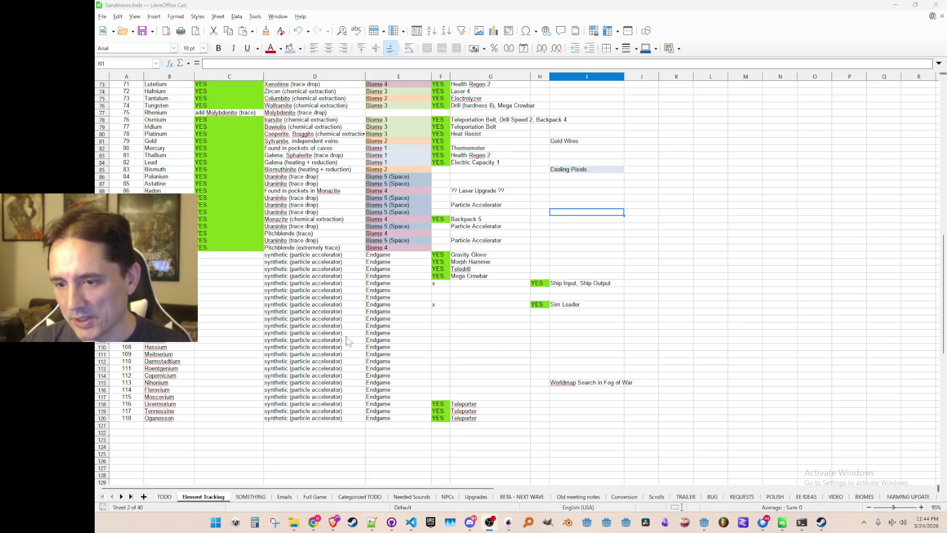
scroll(349, 335, "up", 20)
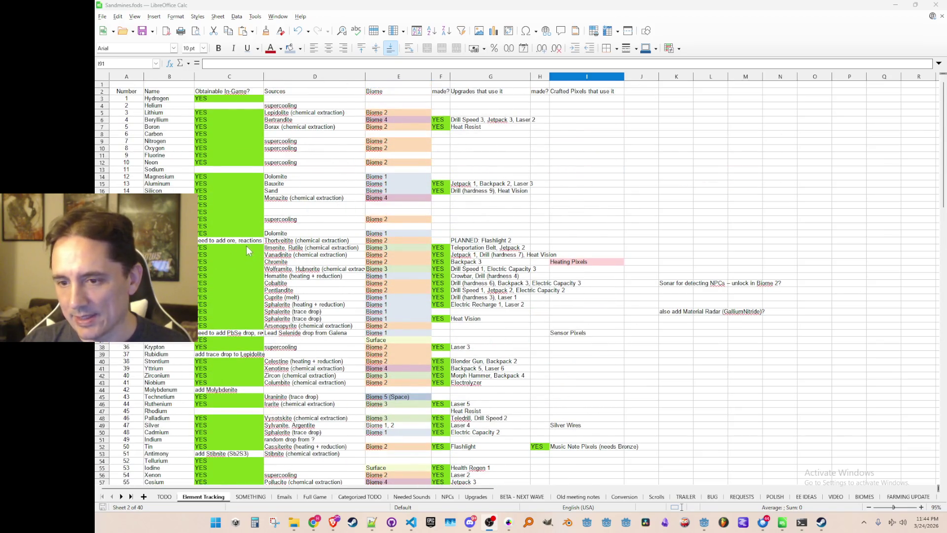
scroll(218, 432, "down", 15)
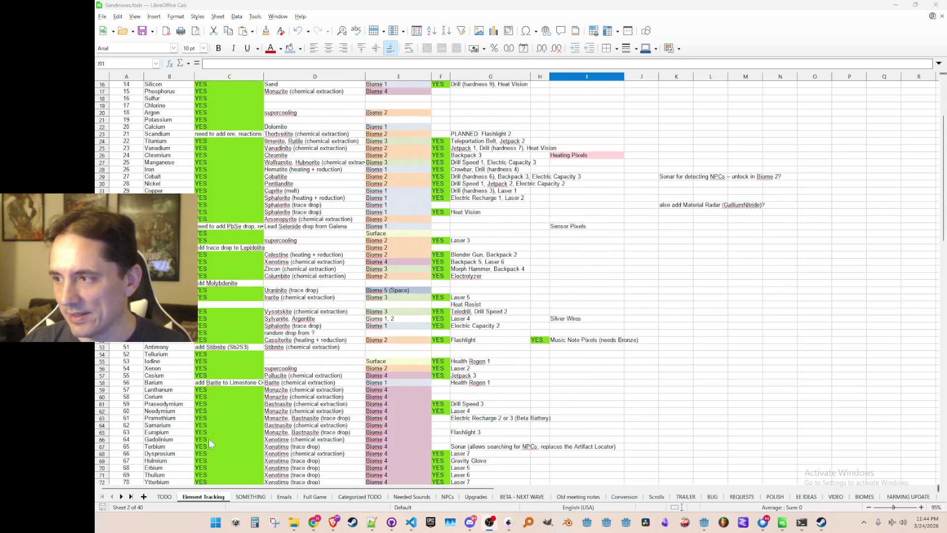
scroll(284, 348, "up", 15)
scroll(312, 226, "down", 16)
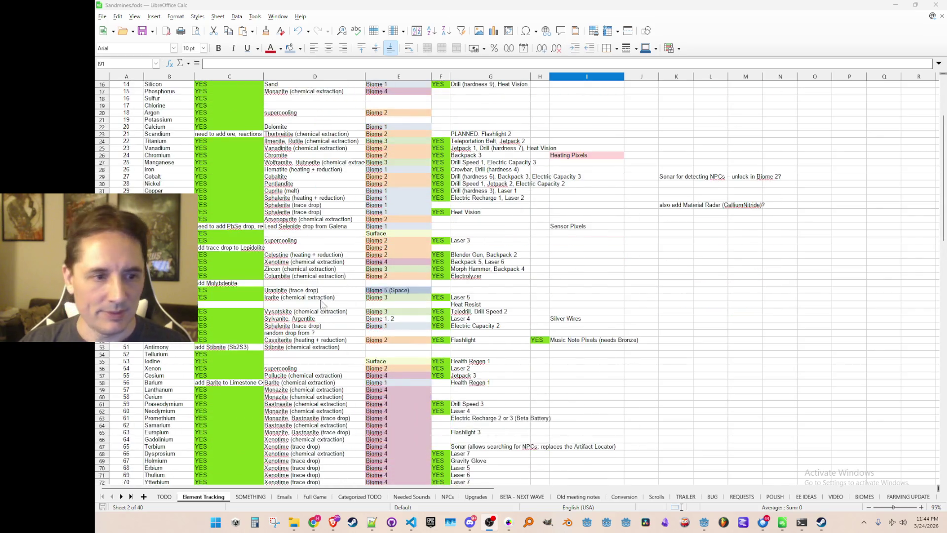
scroll(332, 294, "up", 16)
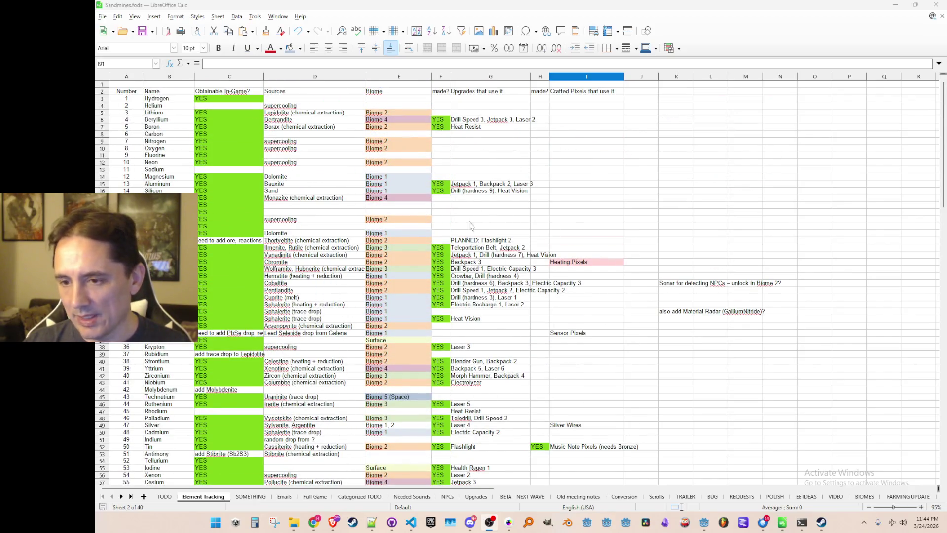
scroll(477, 218, "down", 13)
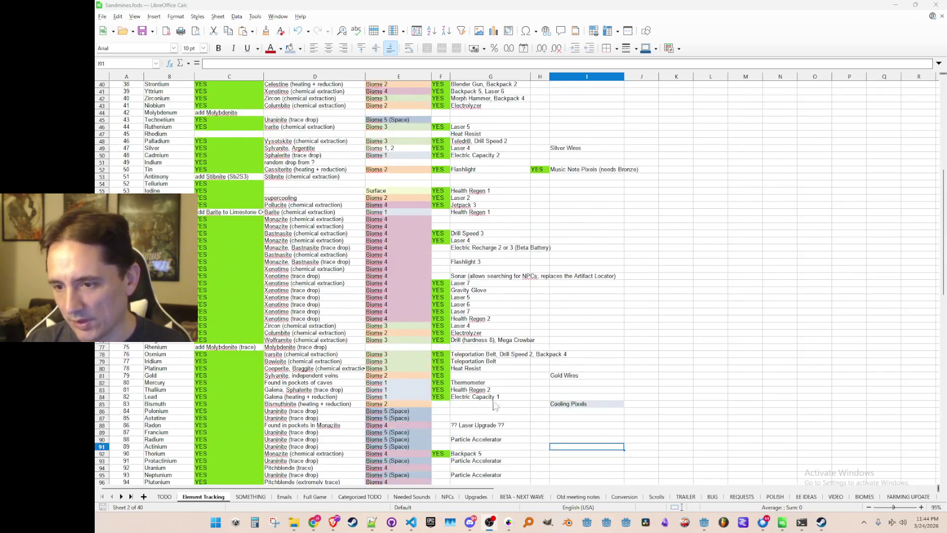
scroll(491, 407, "down", 2)
scroll(582, 222, "down", 6)
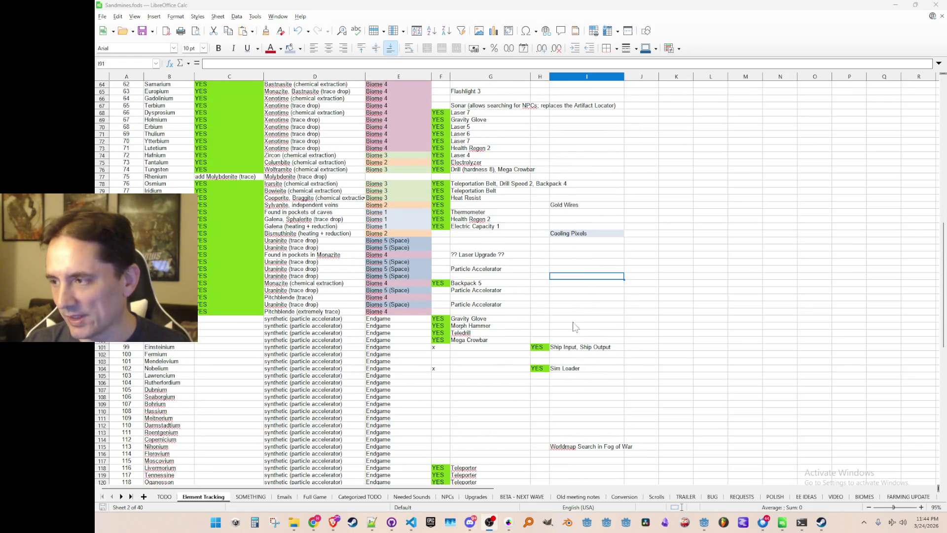
scroll(577, 323, "down", 7)
Step: Finish reviewing the sheet, minimize Calc, and select the UI folder in Godot's FileSystem
scroll(527, 324, "up", 15)
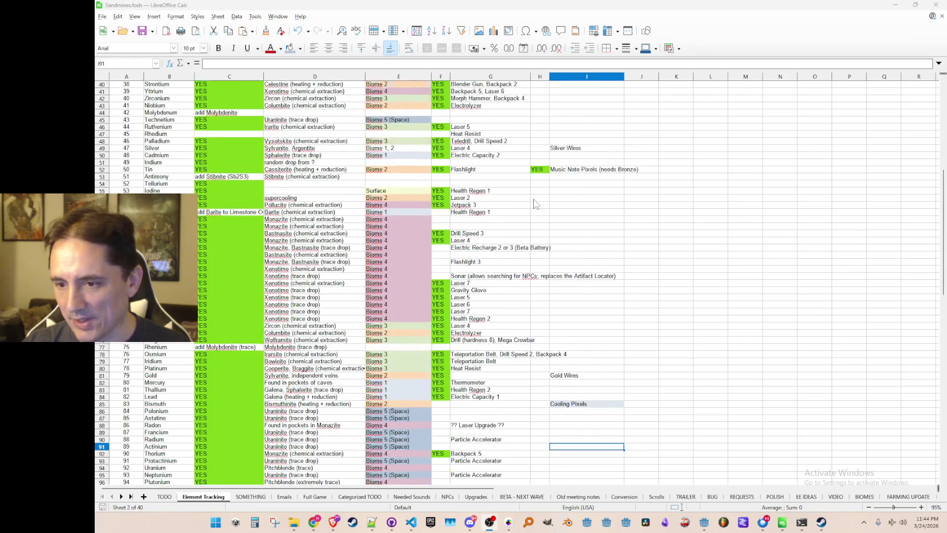
scroll(536, 204, "up", 13)
scroll(540, 338, "down", 14)
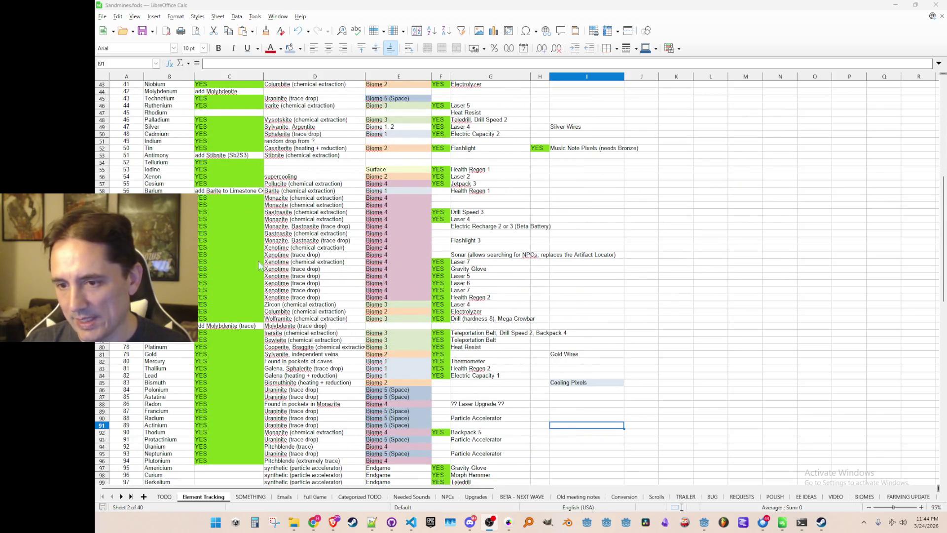
scroll(272, 240, "up", 9)
scroll(498, 290, "down", 18)
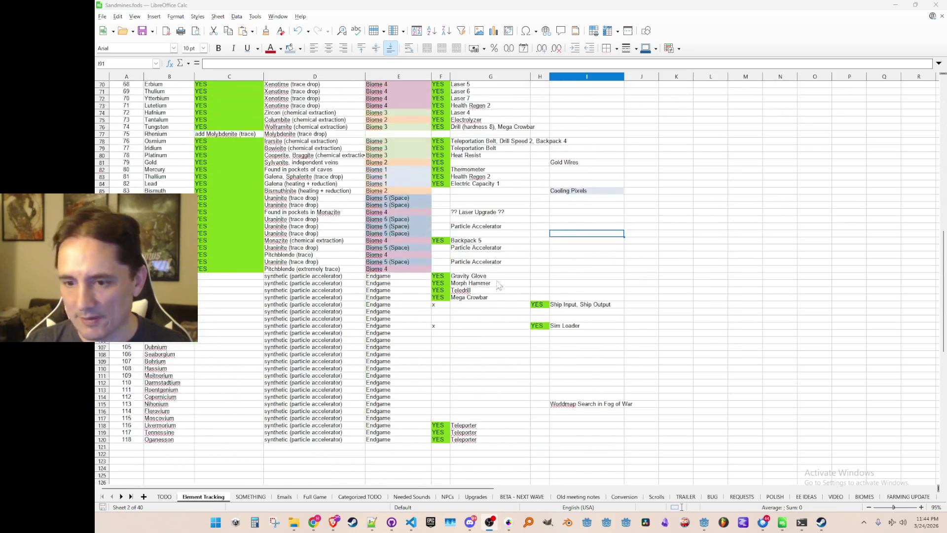
scroll(498, 290, "up", 20)
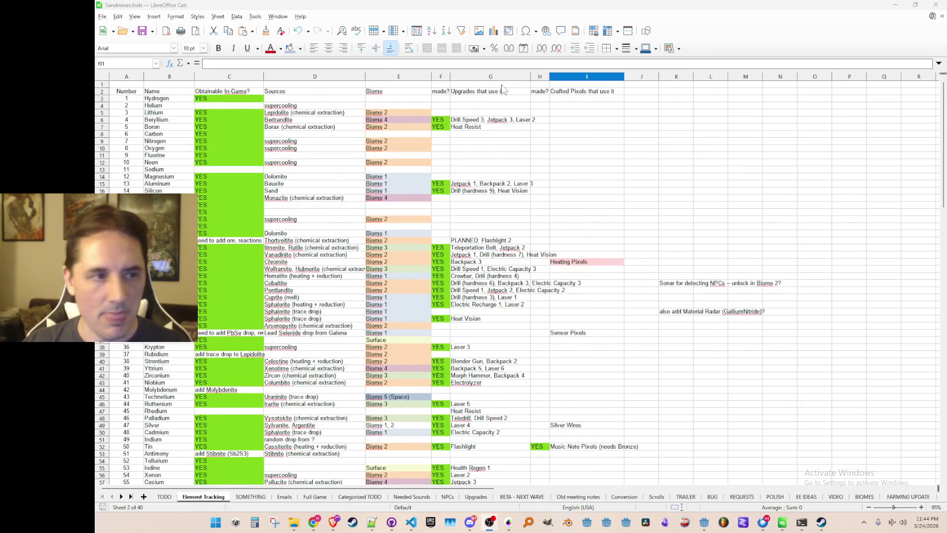
key("super+Down")
key("super+Down")
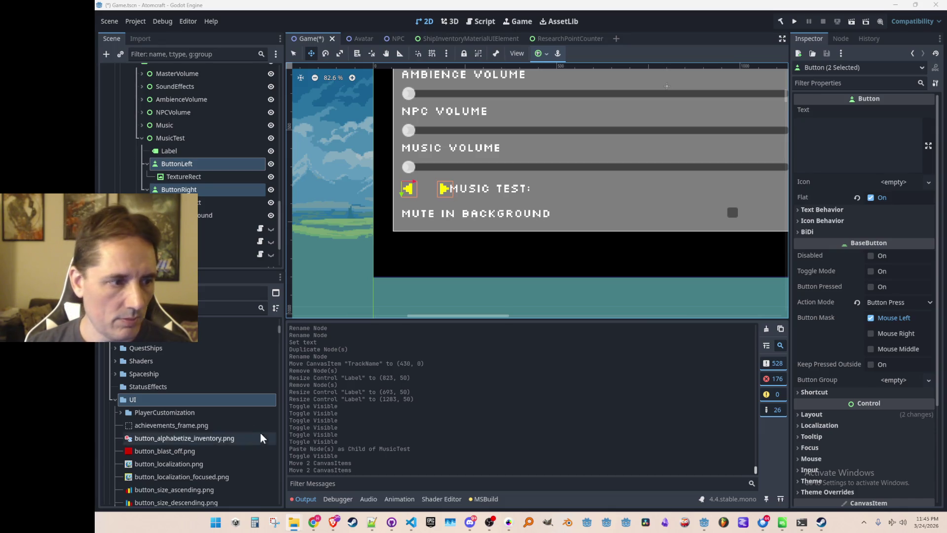
left_click(162, 404)
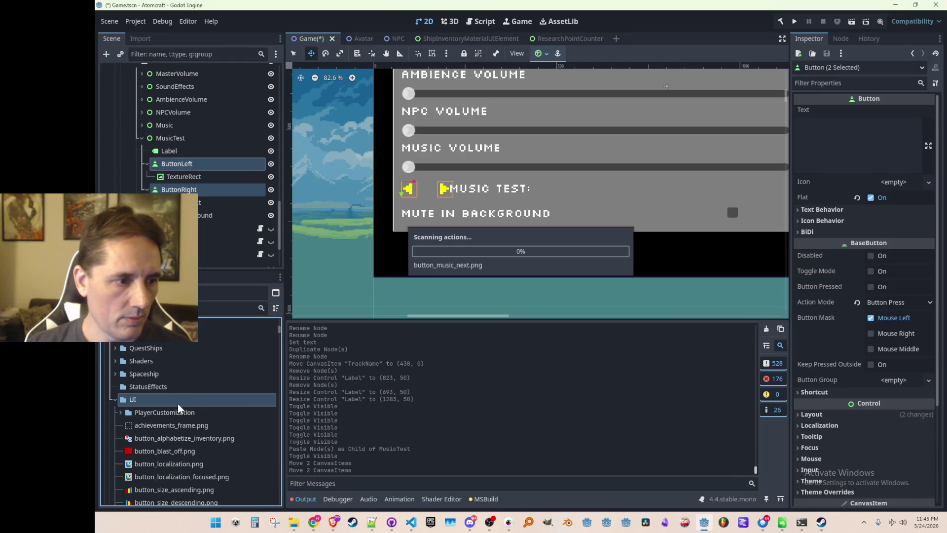
Step: Quick Load button_music_next.png into the left button's TextureRect Texture
scroll(183, 419, "down", 3)
left_click(195, 420)
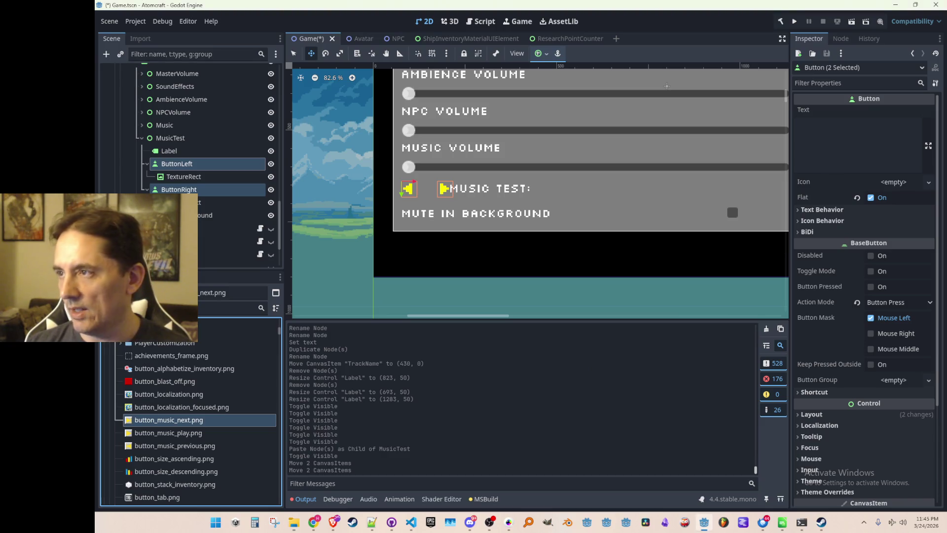
left_click(190, 164)
key("Up")
key("Down")
left_click(190, 189)
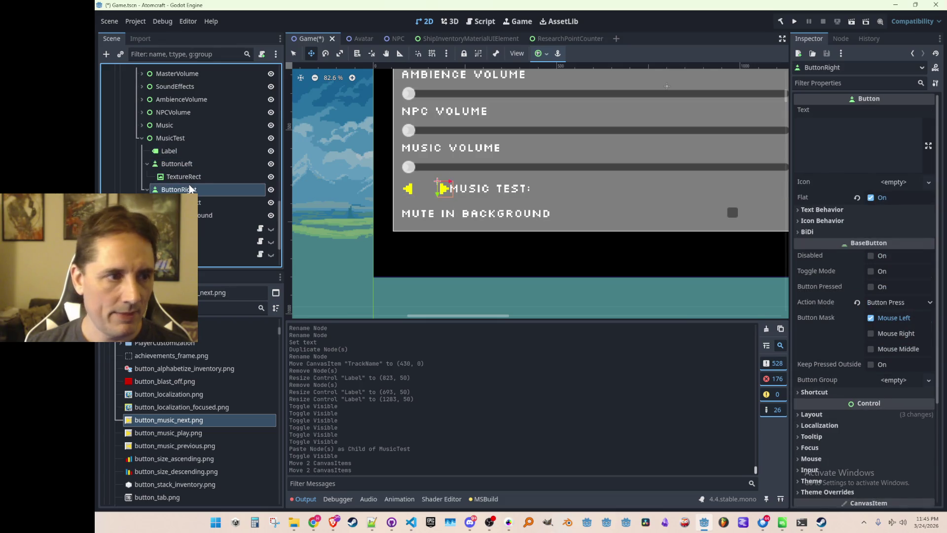
key("Up")
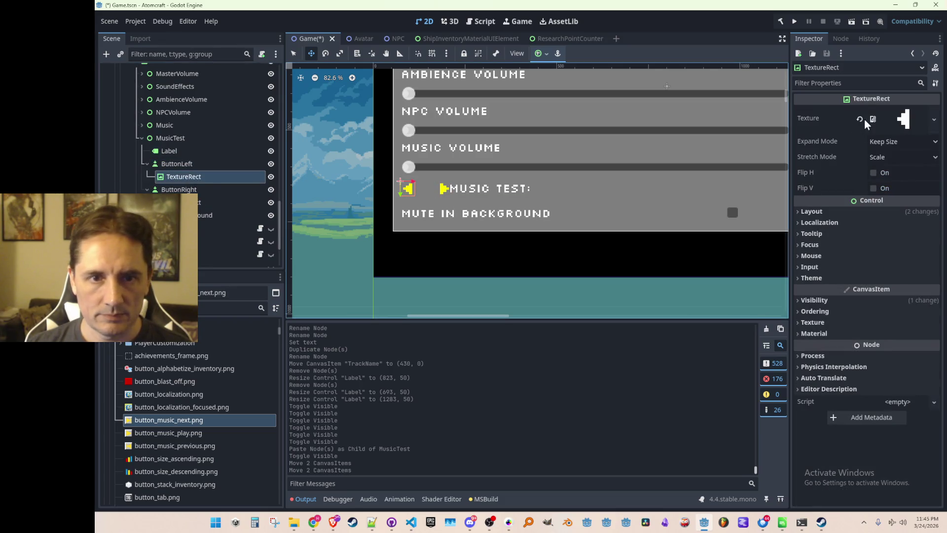
left_click(860, 119)
left_click(887, 113)
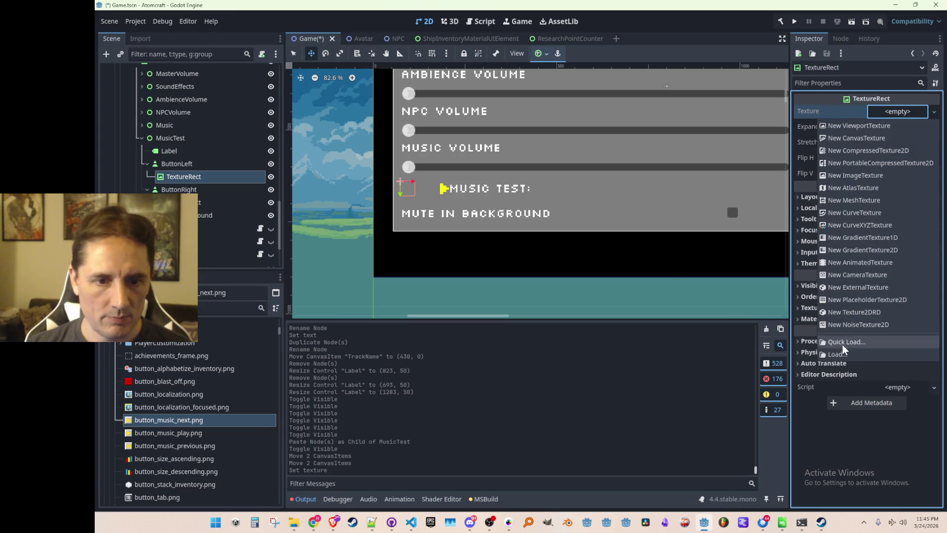
left_click(842, 343)
type("button")
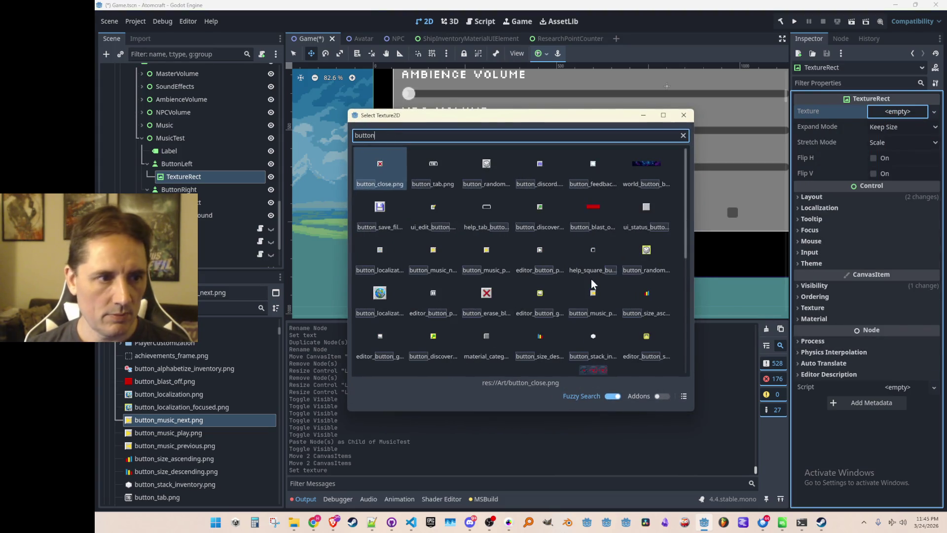
type("_music")
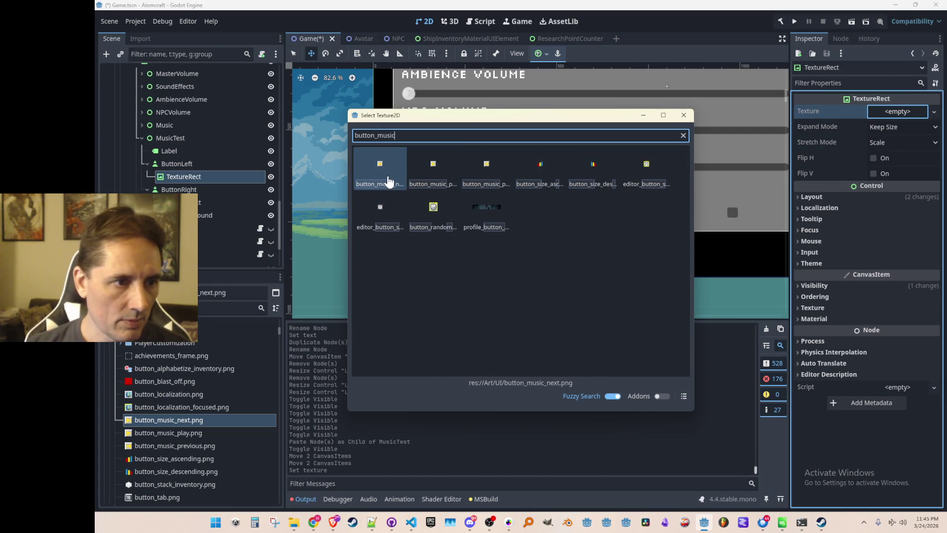
double_click(385, 178)
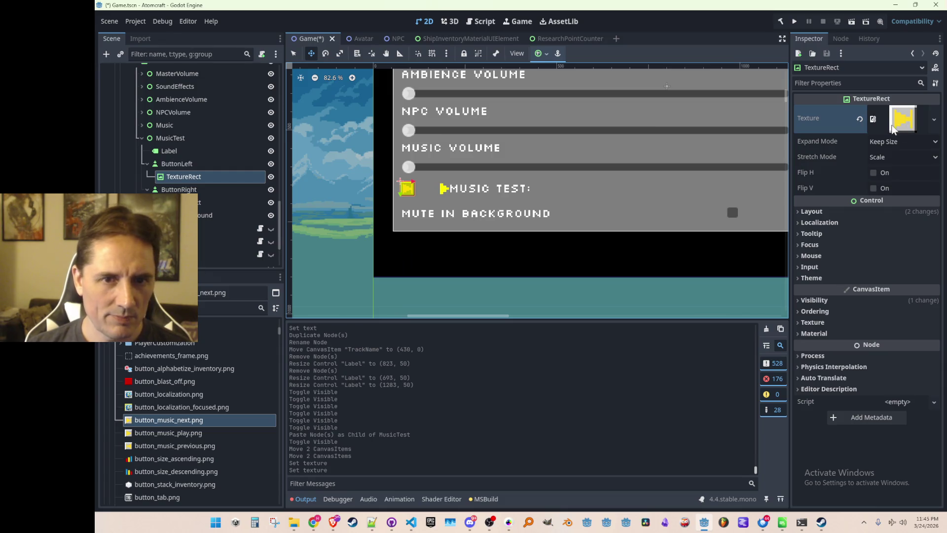
Step: Reset Modulate under Visibility on both the left and right TextureRects
left_click(179, 165)
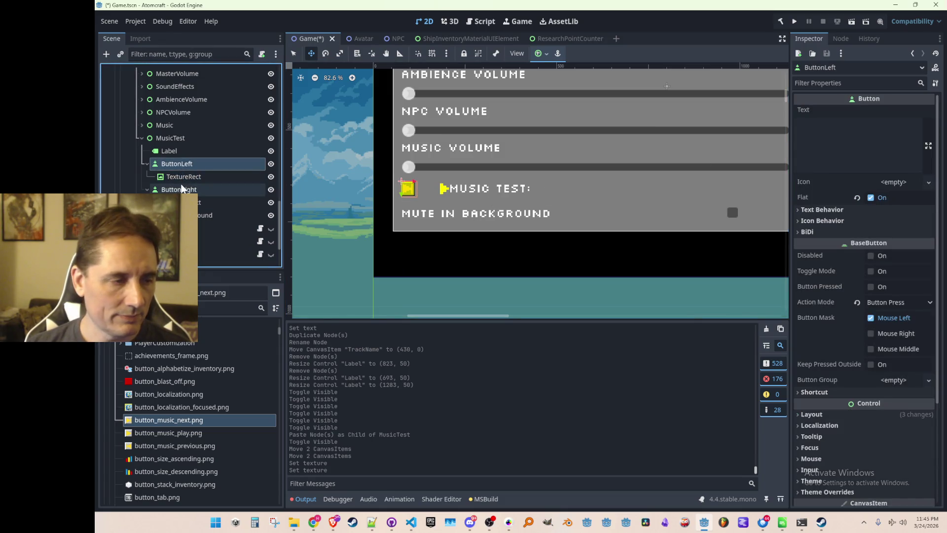
left_click(182, 177)
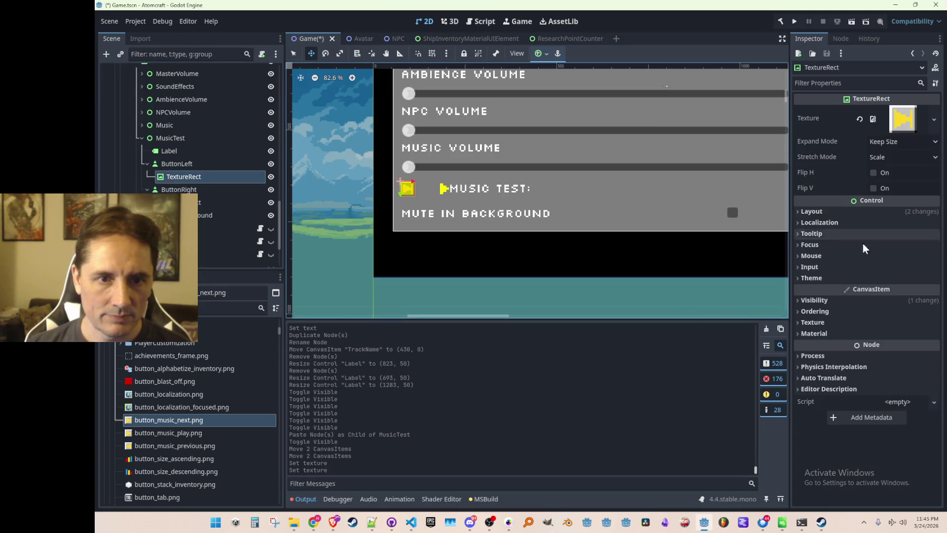
left_click(820, 302)
left_click(860, 327)
left_click(227, 202)
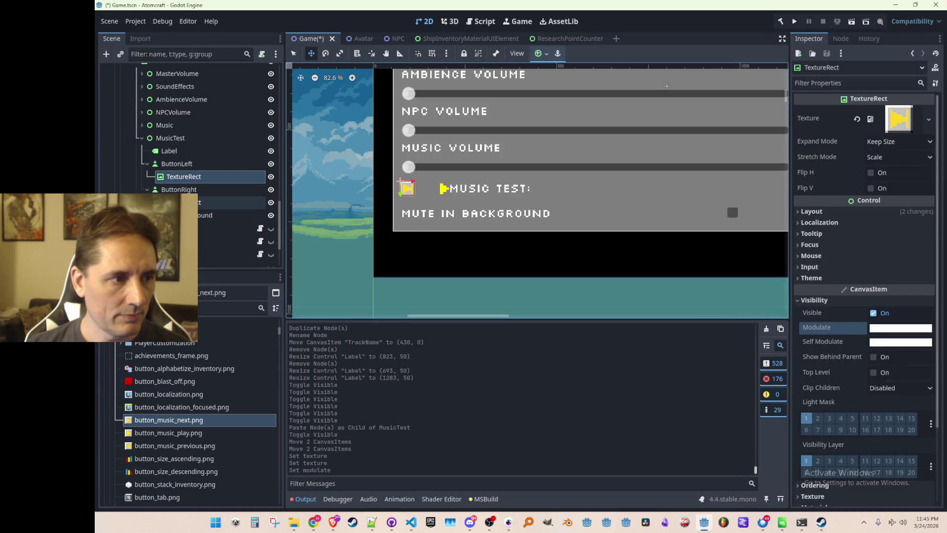
left_click(818, 300)
left_click(859, 326)
Step: Replace the left TextureRect's texture with button_music_previous.png via Quick Load
left_click(197, 177)
left_click(857, 119)
left_click(890, 112)
left_click(841, 342)
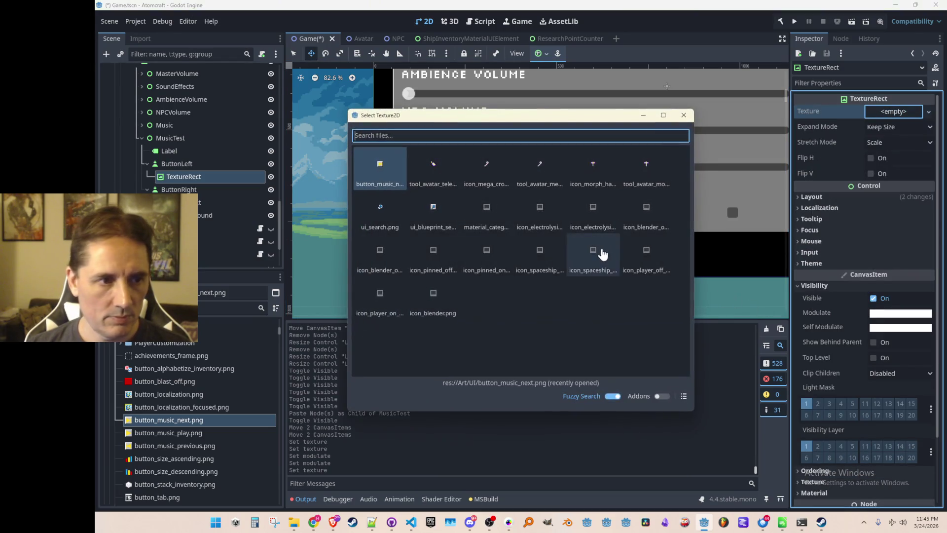
type("music_pre")
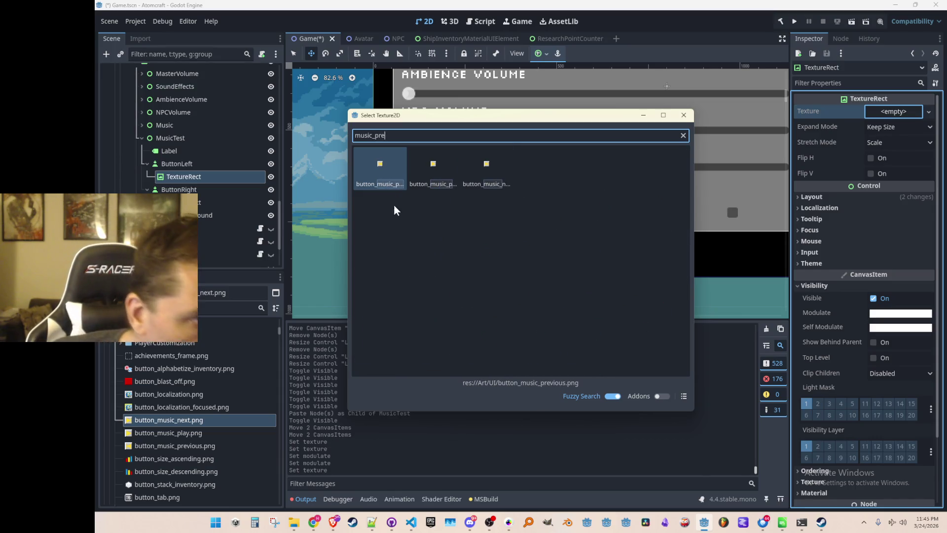
double_click(395, 186)
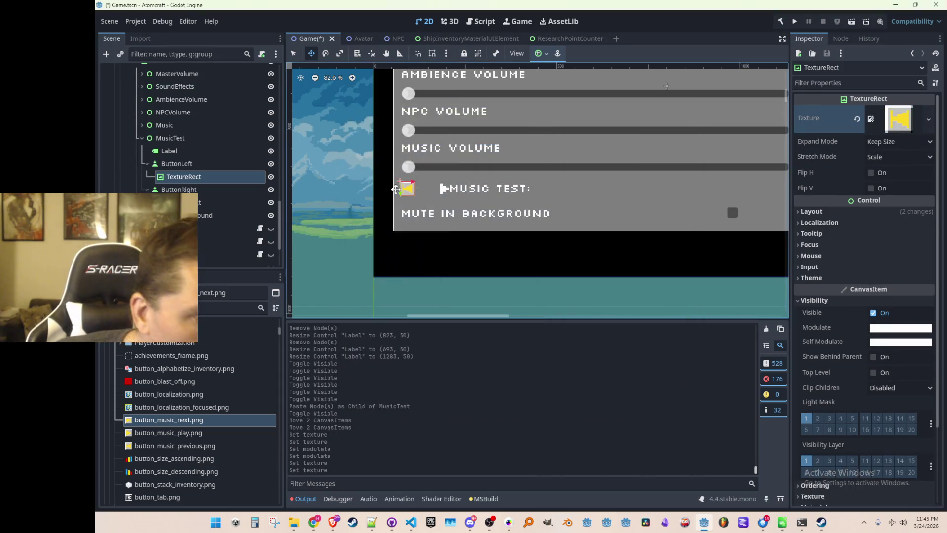
Step: Check the left button's icon options, then start changing ButtonLeft's node type
left_click(198, 163)
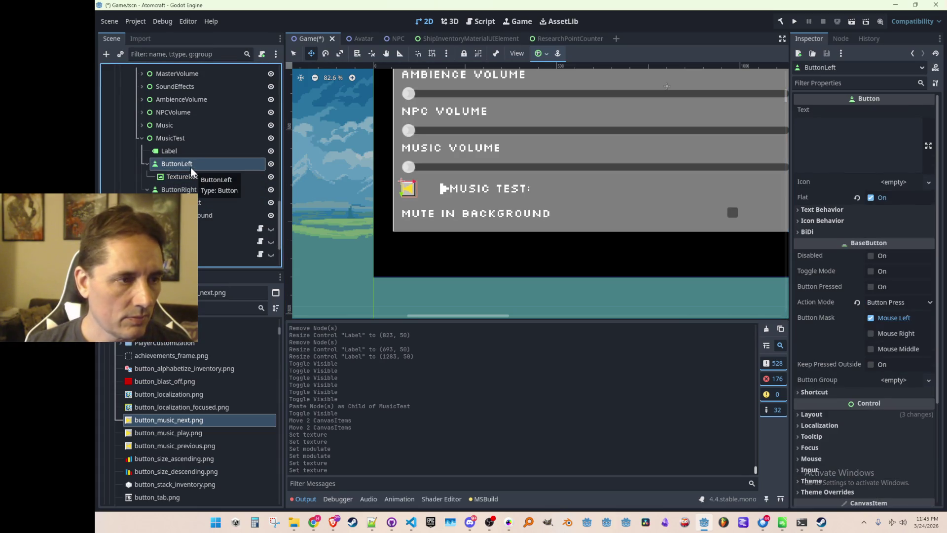
scroll(439, 227, "up", 4)
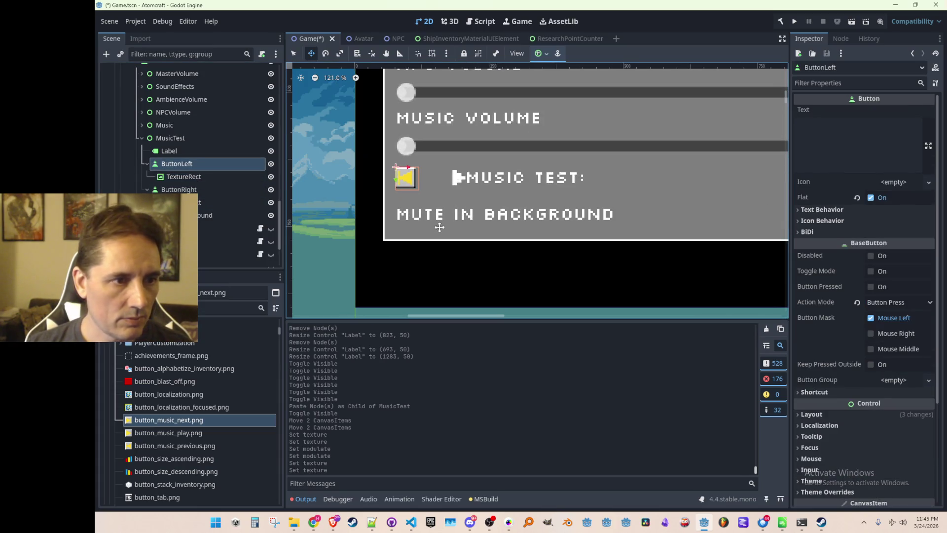
left_click(898, 181)
left_click(904, 182)
left_click(190, 176)
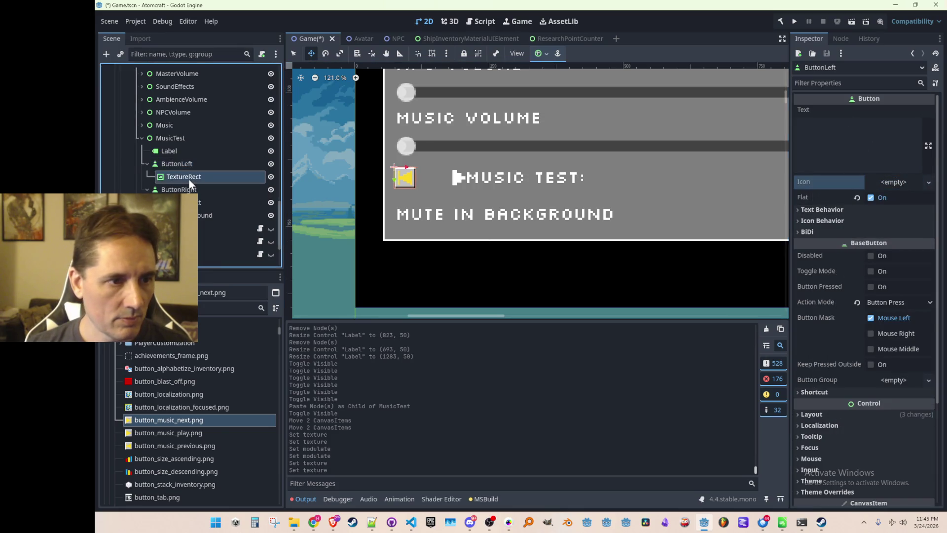
left_click(211, 165)
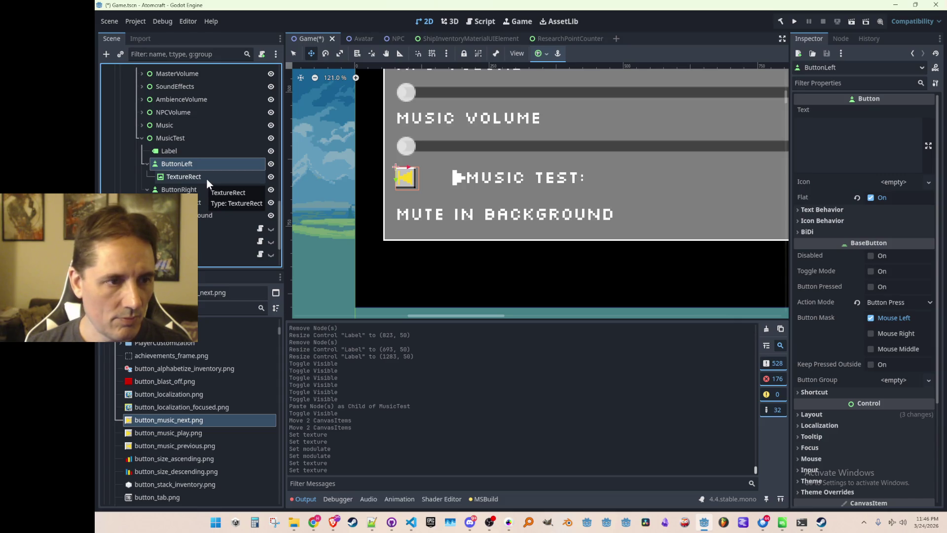
key("ctrl+shift+t")
Step: Rename the button TextureButtonPrev and duplicate it, placing the copy to its right
double_click(229, 164)
type("Prev")
key("Return")
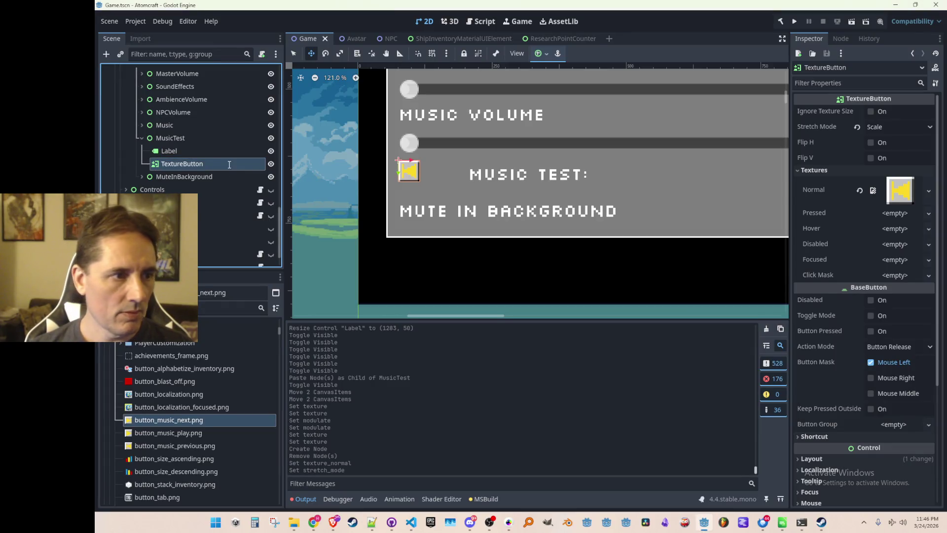
key("ctrl+d")
mouse_move(413, 161)
left_mouse_down()
mouse_move(454, 160)
mouse_move(444, 160)
left_mouse_up()
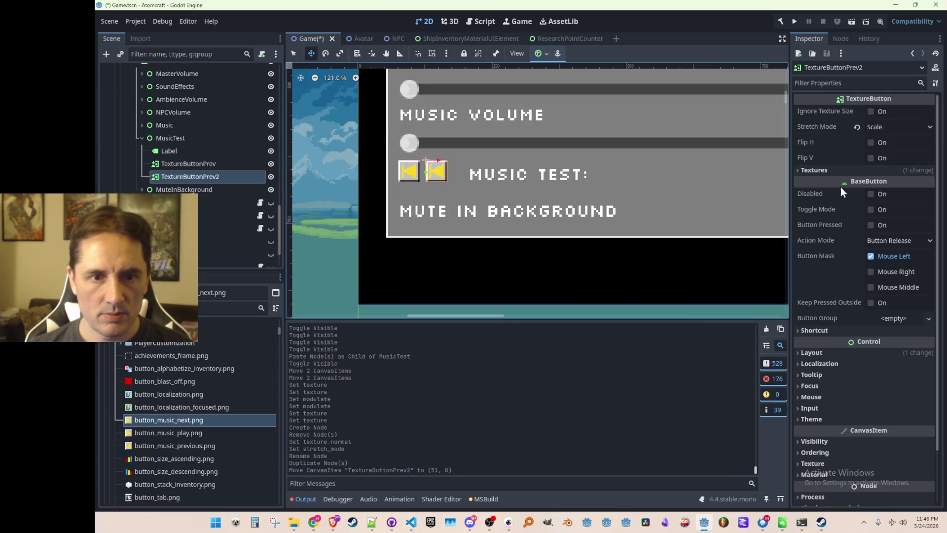
Step: Give the copy the next-track Normal texture and move it further right
left_click(814, 170)
left_click(900, 190)
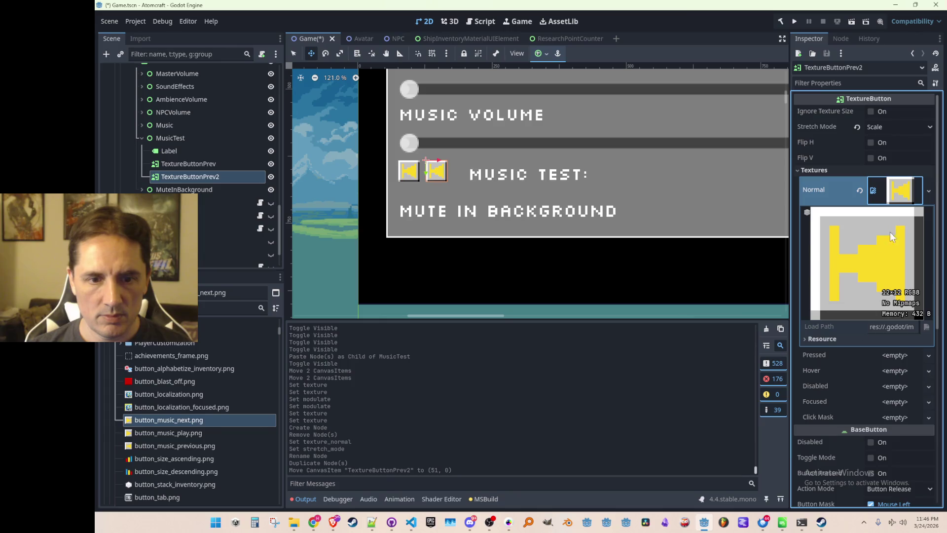
left_click(901, 190)
left_click(859, 190)
left_click(894, 183)
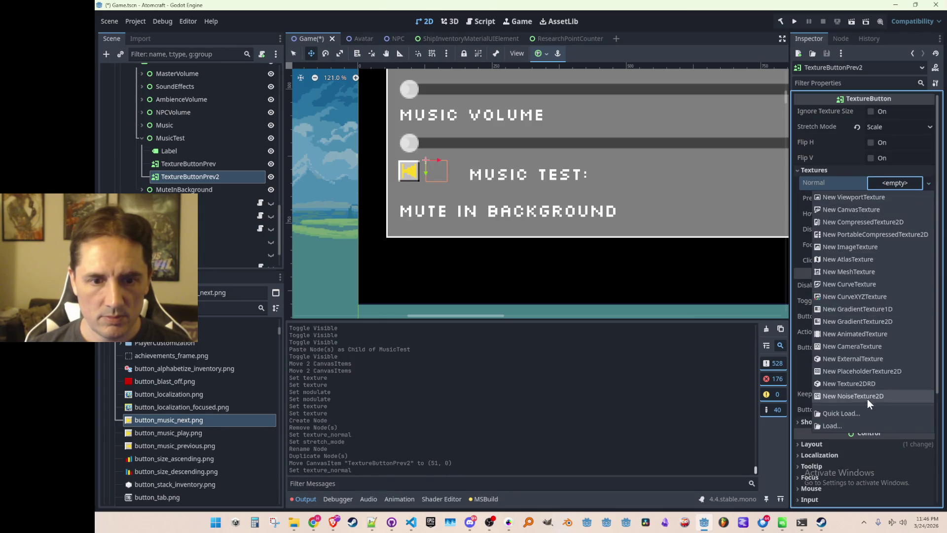
left_click(859, 412)
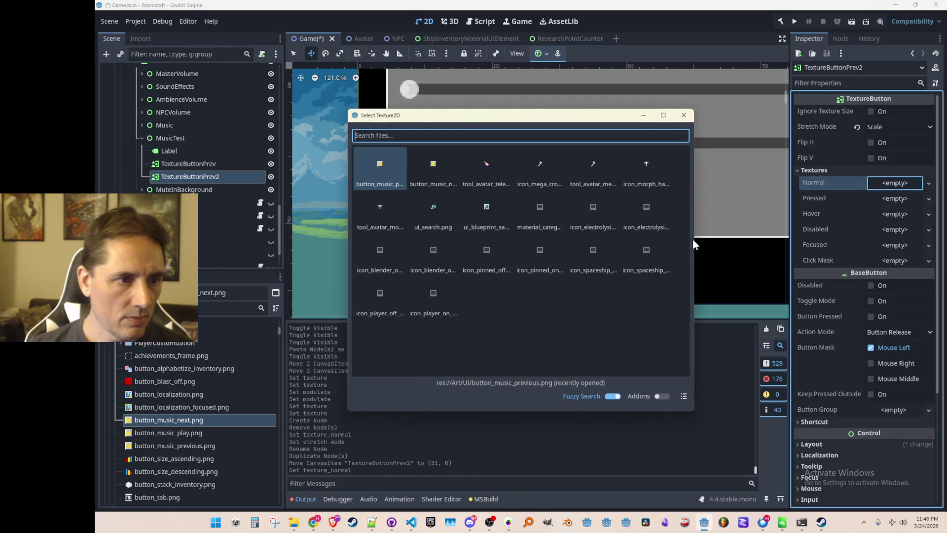
double_click(380, 163)
scroll(456, 168, "up", 1)
scroll(457, 167, "up", 1)
left_click_drag(456, 167, 489, 168)
Step: Rename the copy TextureButtonNext and save the scene
left_click(204, 178)
left_click(204, 178)
key("Return")
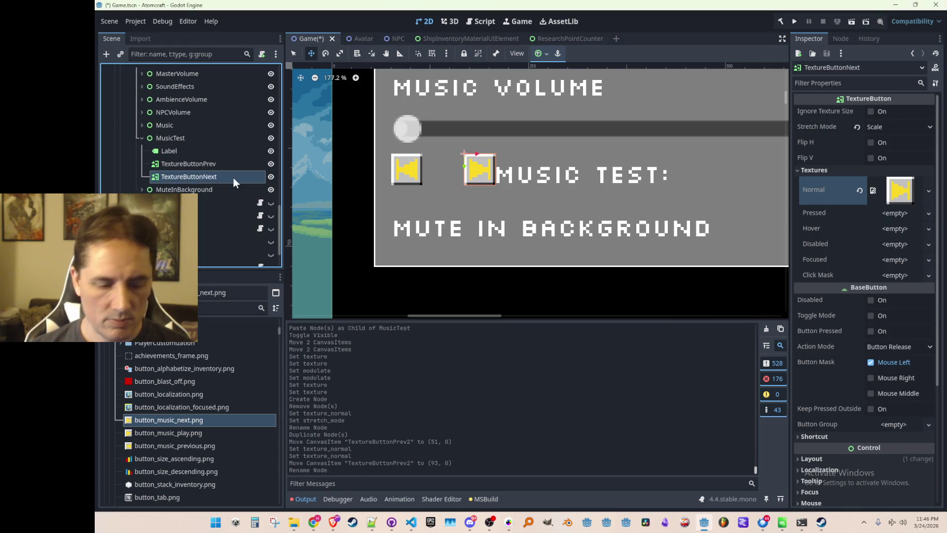
key("ctrl+s")
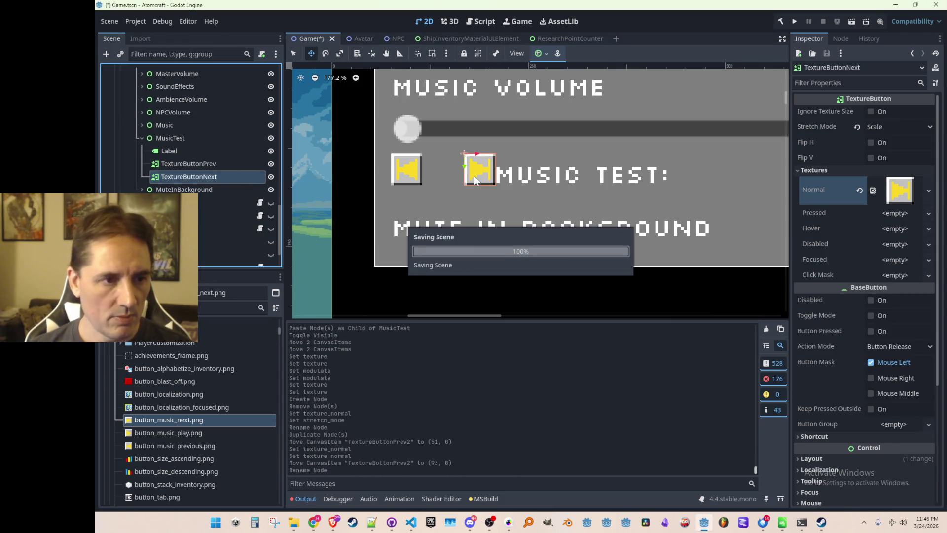
Step: Duplicate TextureButtonNext and give the duplicate the play Normal texture
key("ctrl+d")
left_click_drag(488, 167, 453, 167)
left_click(845, 172)
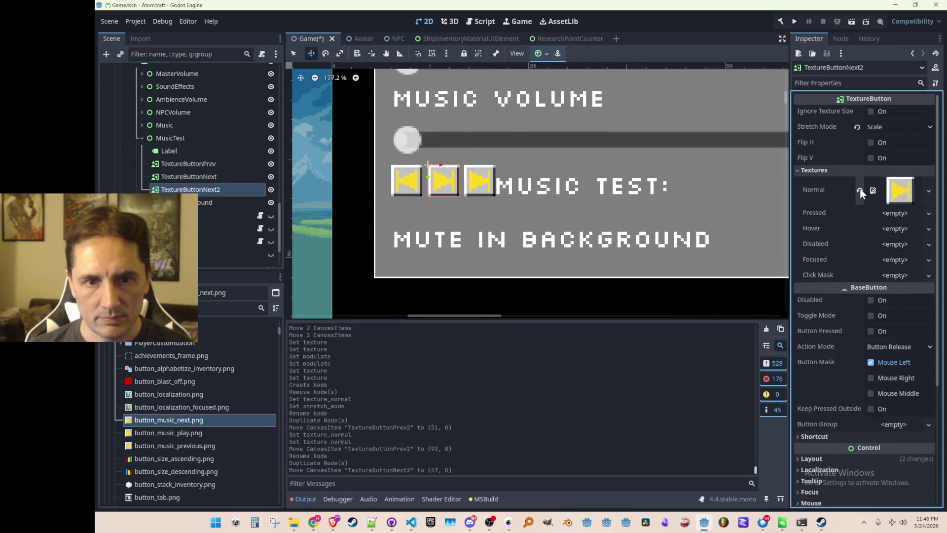
left_click(857, 183)
left_click(887, 184)
left_click(841, 417)
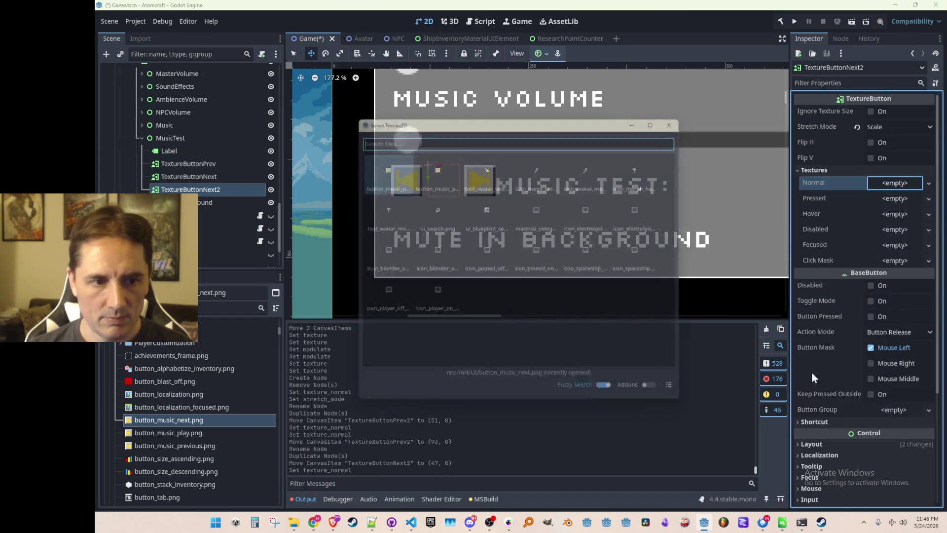
type("play")
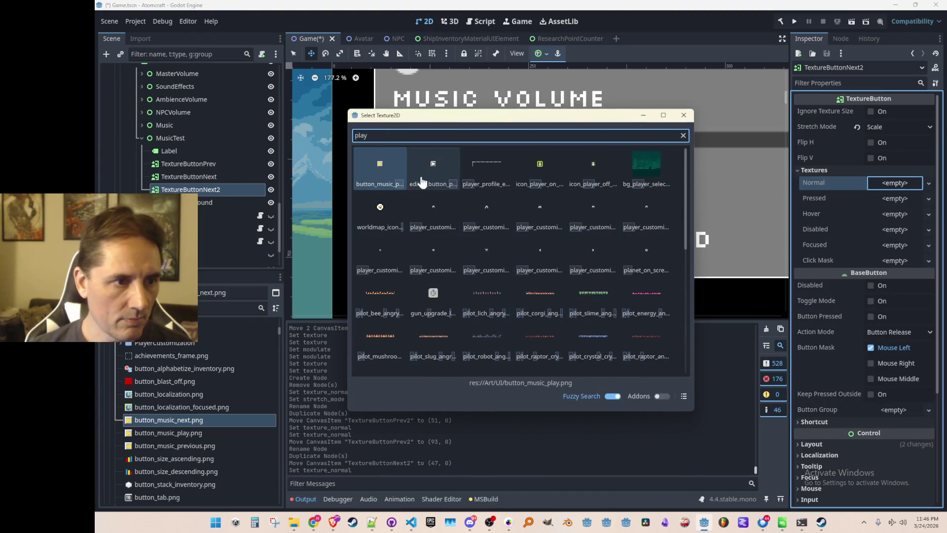
double_click(379, 165)
Step: Order the play button between previous and next, slide next beside it, and select all three
scroll(443, 163, "up", 6)
scroll(443, 163, "up", 4)
left_click_drag(449, 176, 433, 177)
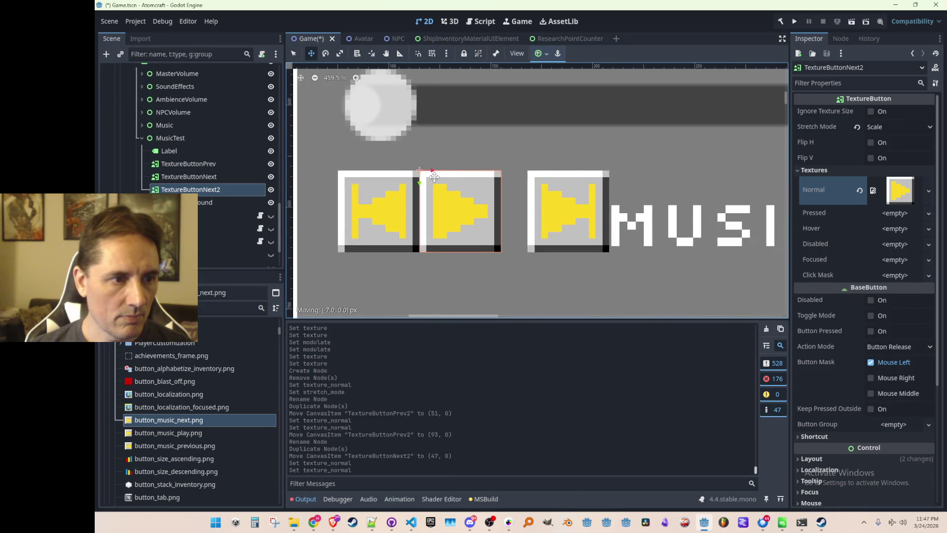
left_click(200, 188)
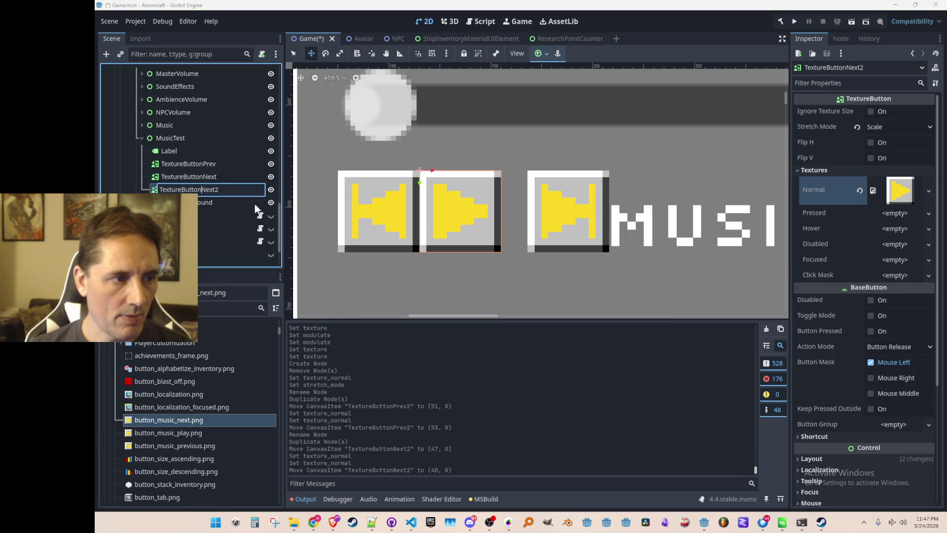
left_click_drag(217, 190, 212, 171)
left_click(215, 189)
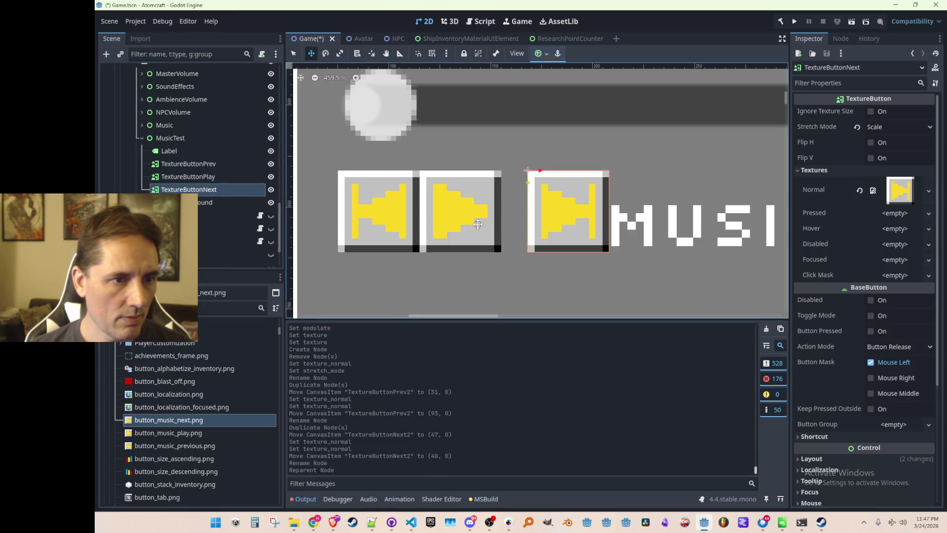
scroll(533, 204, "up", 4)
left_click_drag(541, 154, 497, 154)
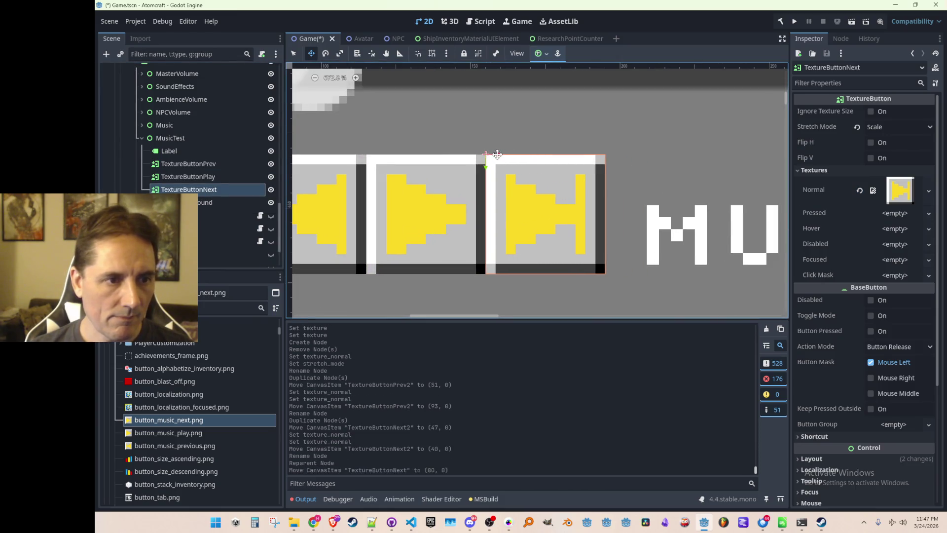
scroll(516, 239, "down", 20)
scroll(515, 239, "down", 1)
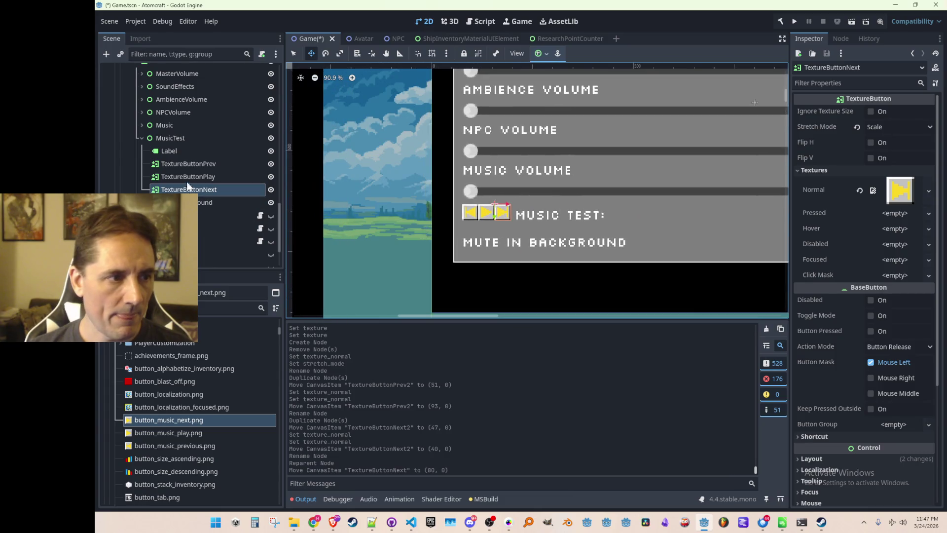
left_click(188, 163, "shift")
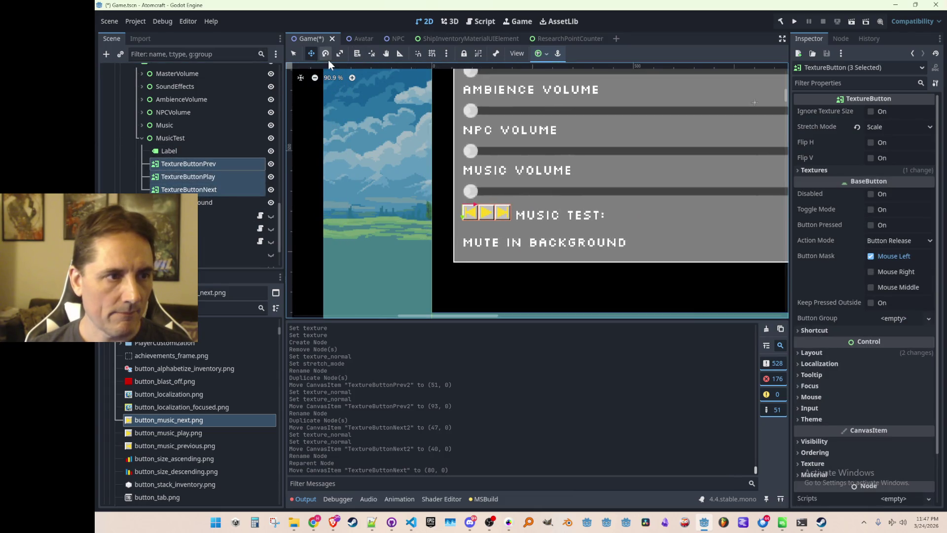
Step: Move the three music-test TextureButtons right and down in the 2D viewport
scroll(496, 202, "up", 8)
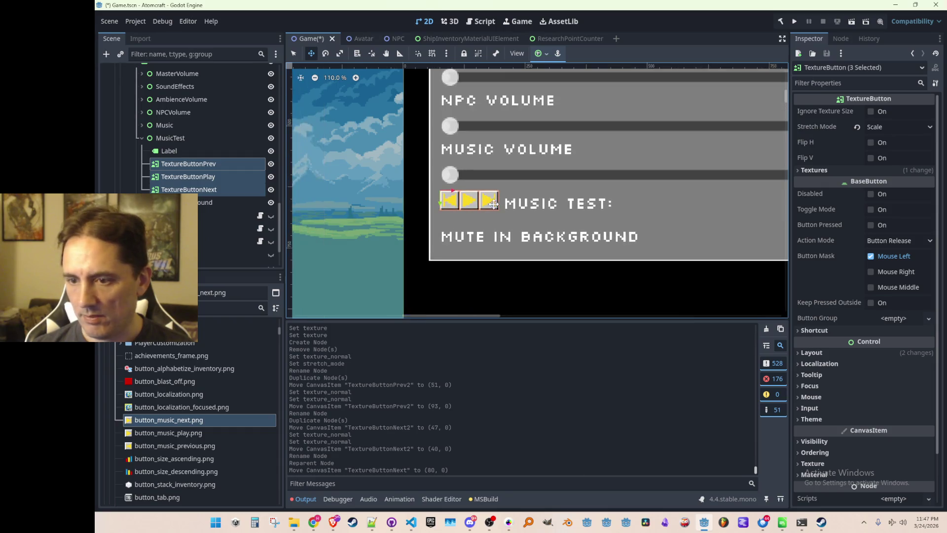
scroll(452, 197, "up", 5)
mouse_move(407, 176)
left_mouse_down()
mouse_move(458, 182)
mouse_move(413, 184)
mouse_move(426, 187)
left_mouse_up()
scroll(489, 247, "down", 15)
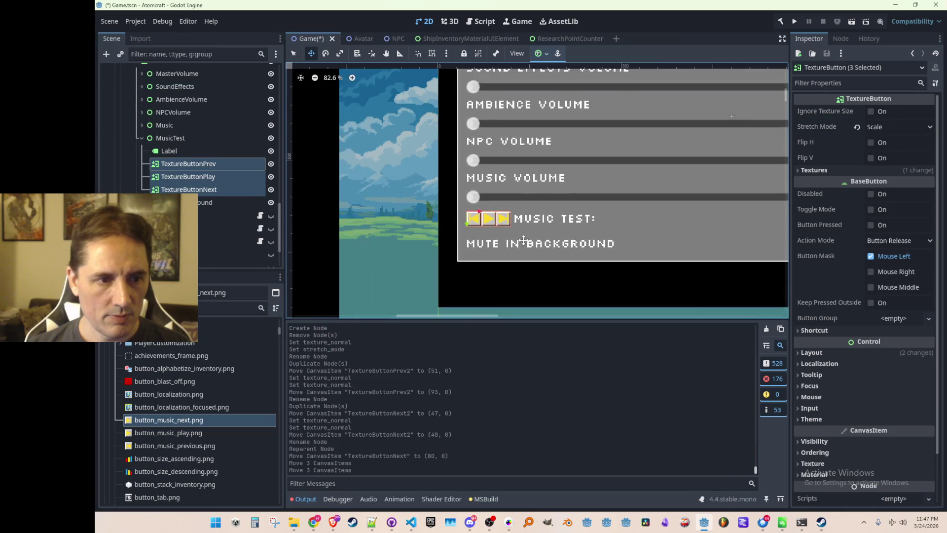
scroll(491, 258, "up", 3)
scroll(444, 185, "up", 1)
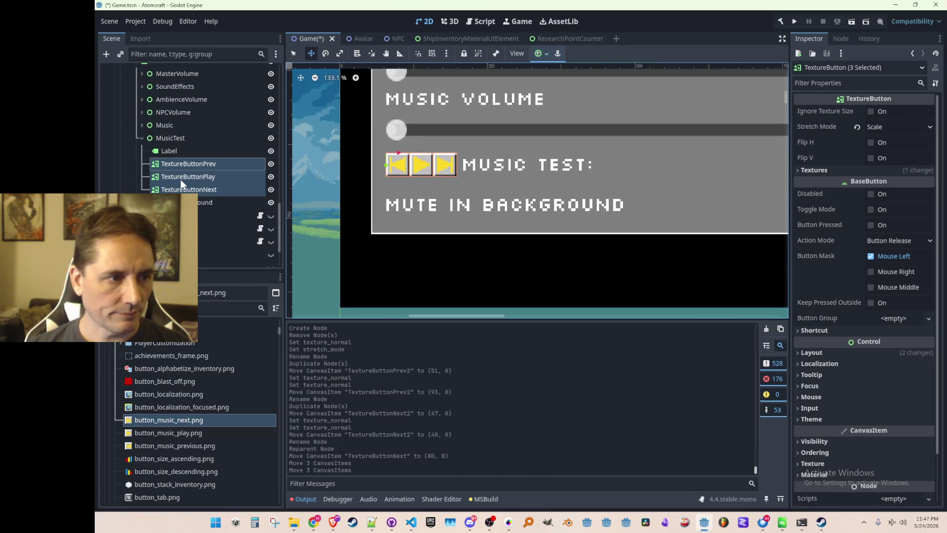
Step: Nudge the play and next buttons right so they sit evenly beside MUSIC TEST:
left_click(187, 176)
left_click(199, 189, "shift")
scroll(462, 138, "up", 17)
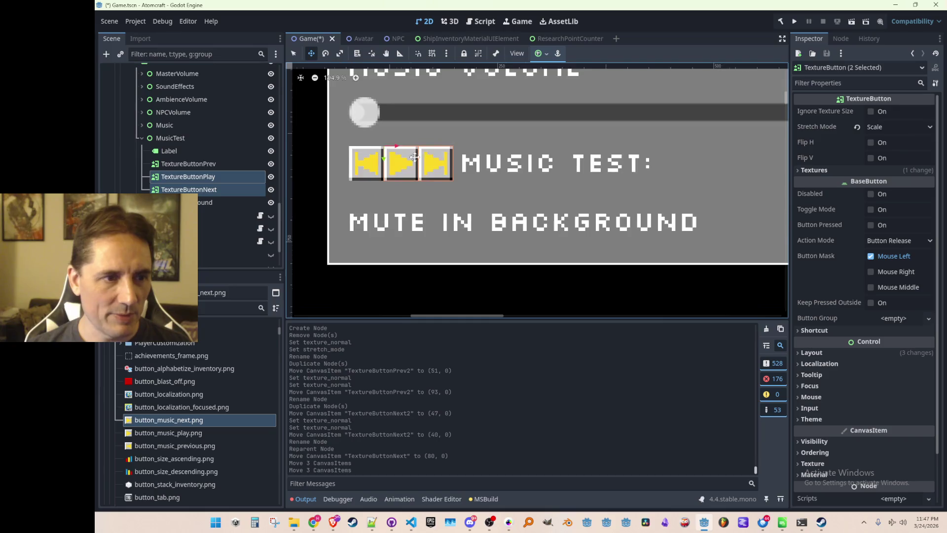
mouse_move(462, 137)
left_mouse_down()
mouse_move(479, 138)
mouse_move(471, 142)
left_mouse_up()
left_click(207, 189)
mouse_move(582, 140)
left_mouse_down()
mouse_move(596, 140)
mouse_move(584, 137)
left_mouse_up()
left_click(217, 176, "ctrl")
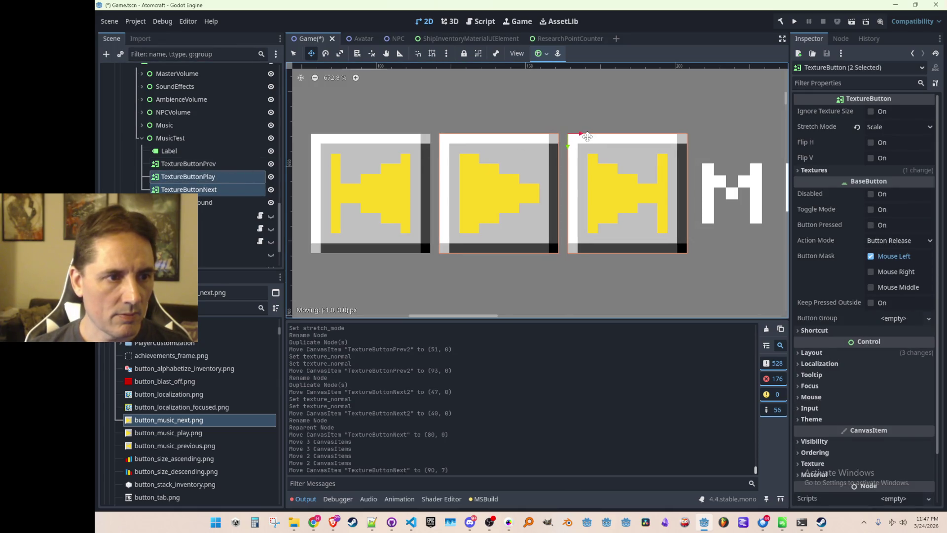
scroll(585, 137, "down", 6)
scroll(549, 198, "down", 2)
key("q")
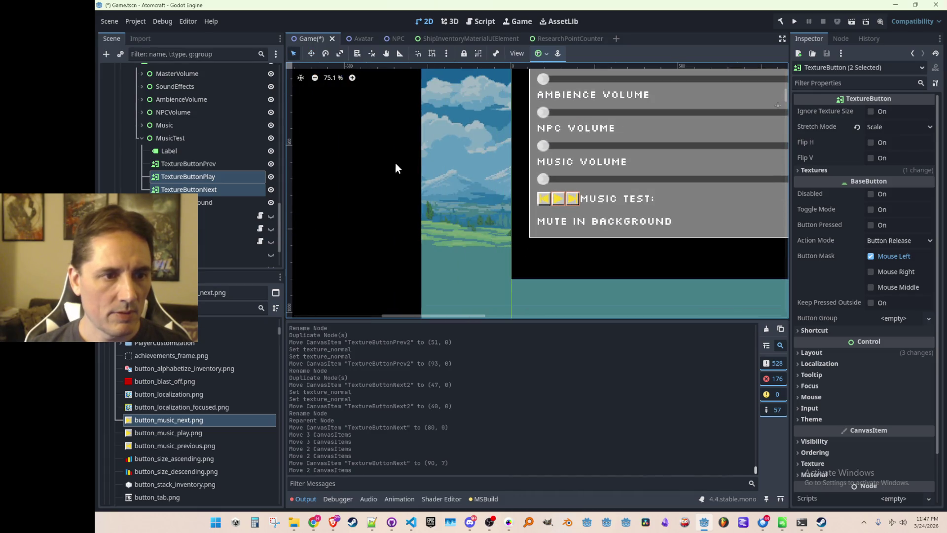
key("Escape")
scroll(621, 211, "down", 4)
scroll(540, 209, "up", 3)
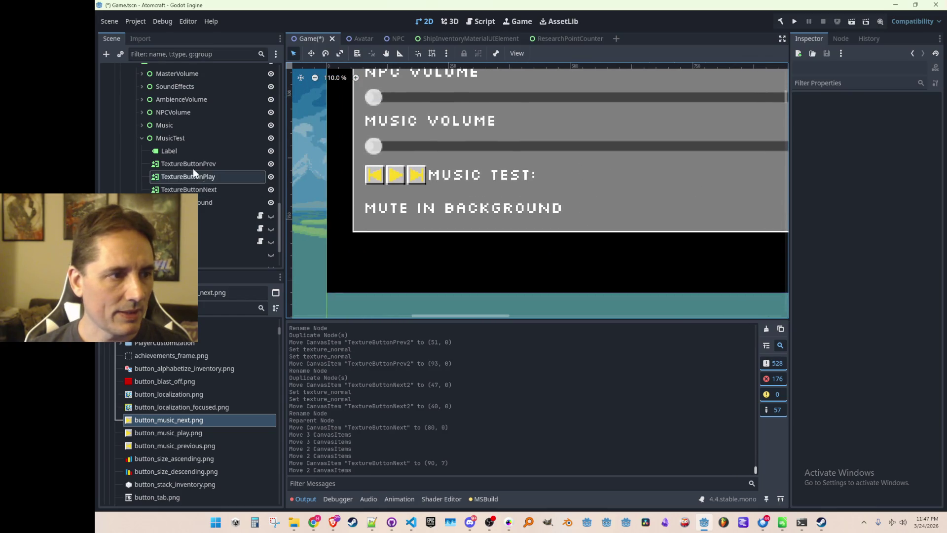
Step: Pull the MUSIC TEST: label's left and right edges inward to a 1267×50 size
left_click(169, 150)
left_click_drag(425, 174, 431, 174)
scroll(404, 207, "down", 3)
scroll(314, 203, "down", 1)
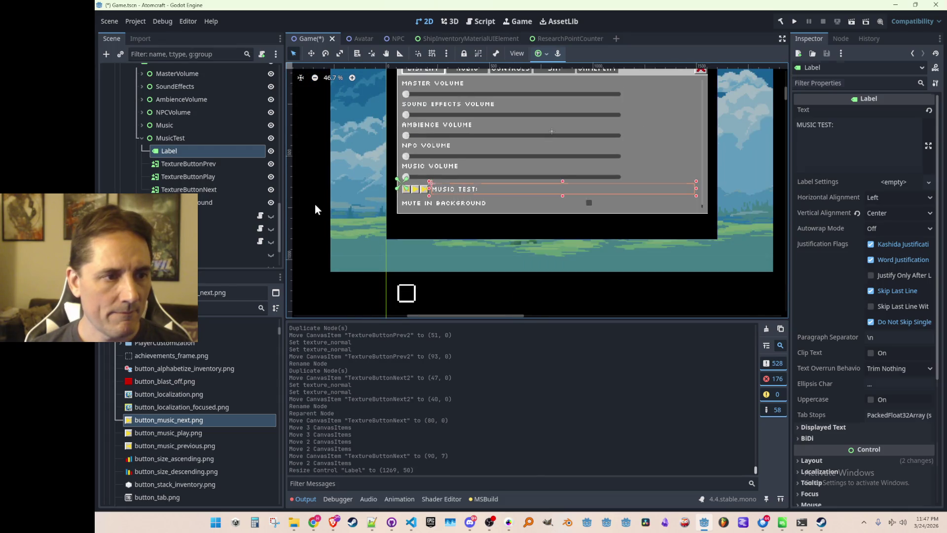
left_click(315, 203)
left_click(513, 189)
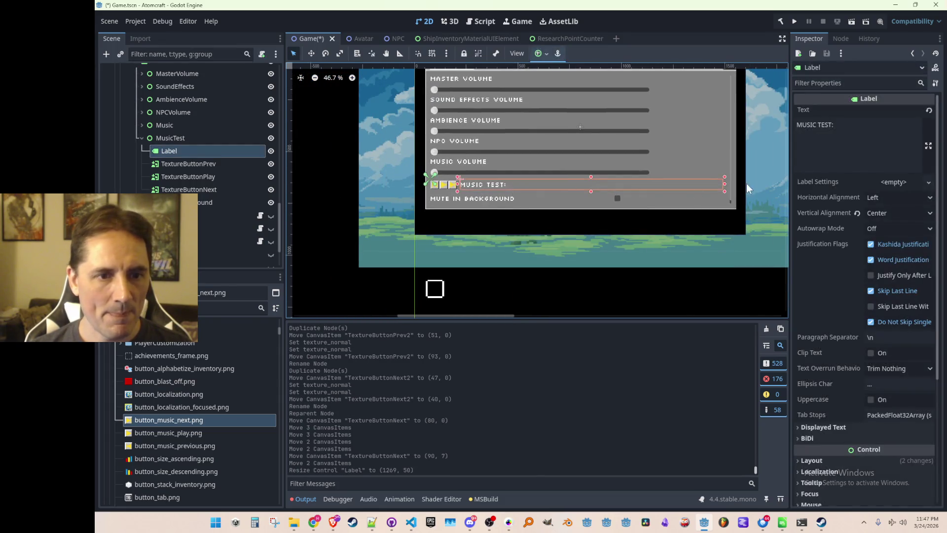
scroll(747, 185, "up", 1)
left_click_drag(723, 186, 719, 184)
scroll(336, 250, "down", 2)
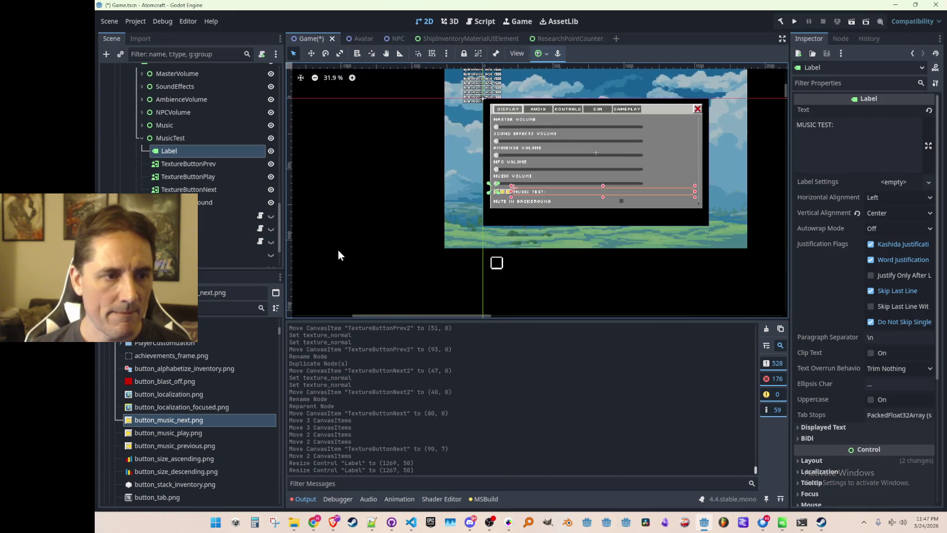
left_click(337, 250)
Step: Save the Game scene and select TextureButtonPlay
scroll(545, 221, "up", 2)
scroll(545, 218, "down", 2)
scroll(538, 215, "up", 3)
key("ctrl+s")
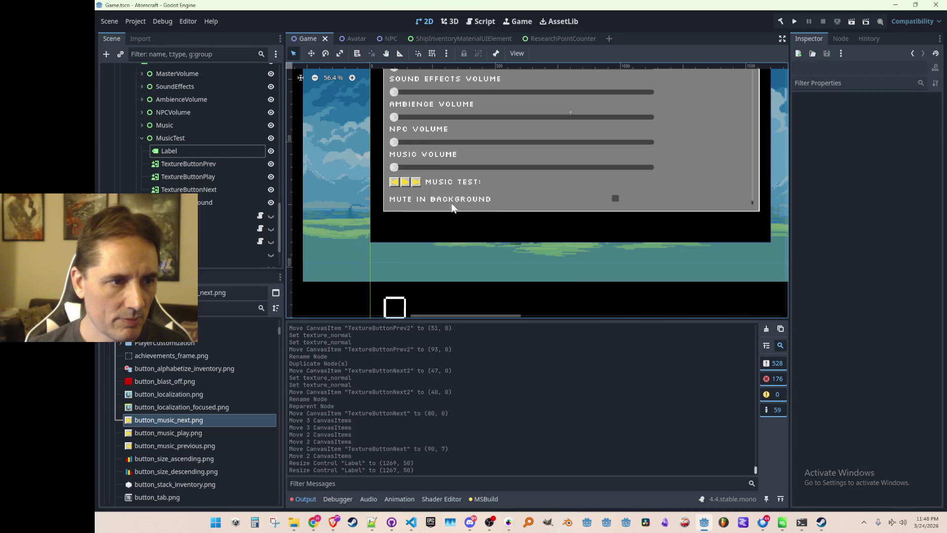
scroll(458, 203, "up", 2)
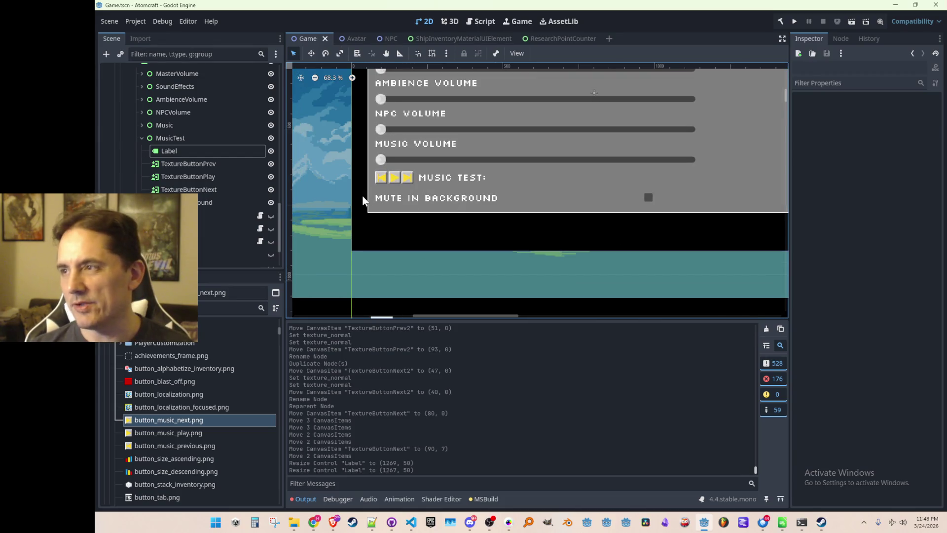
left_click(202, 176)
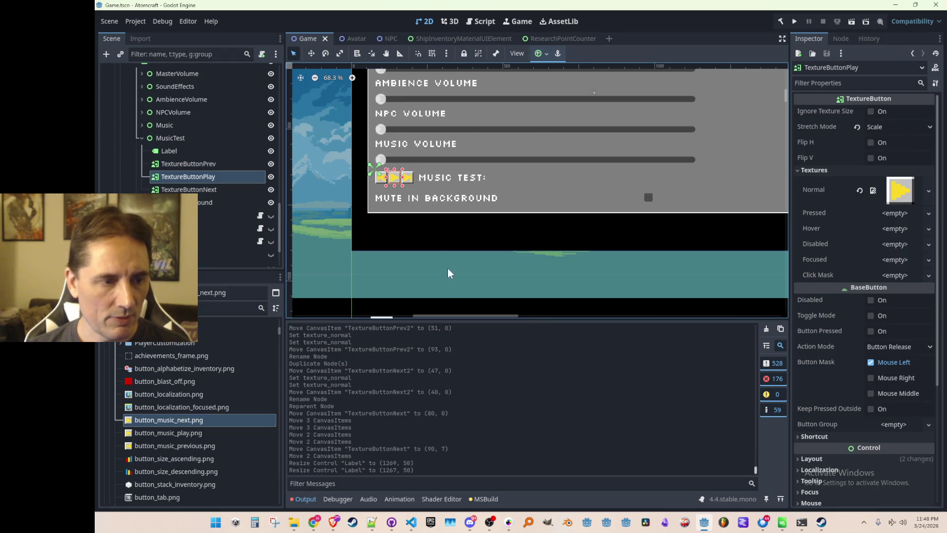
scroll(390, 207, "up", 3)
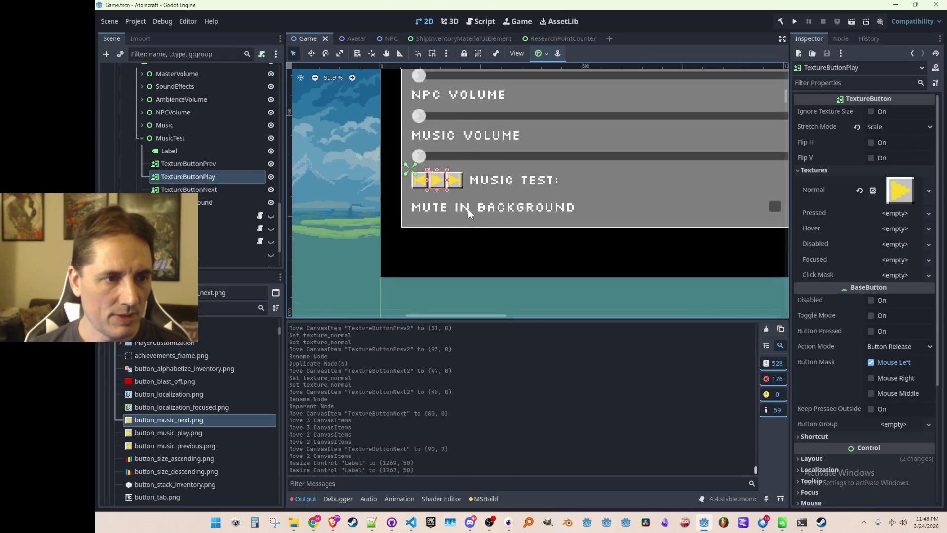
Step: In Pro Motion NG, fill all six arrow button tiles with lighter yellow FCE667
left_click(508, 522)
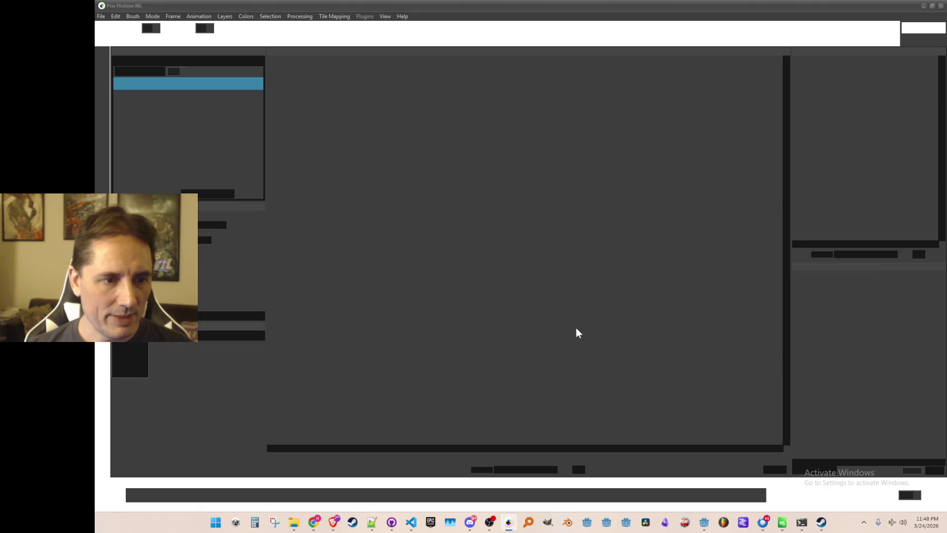
scroll(555, 236, "down", 2)
scroll(555, 236, "up", 2)
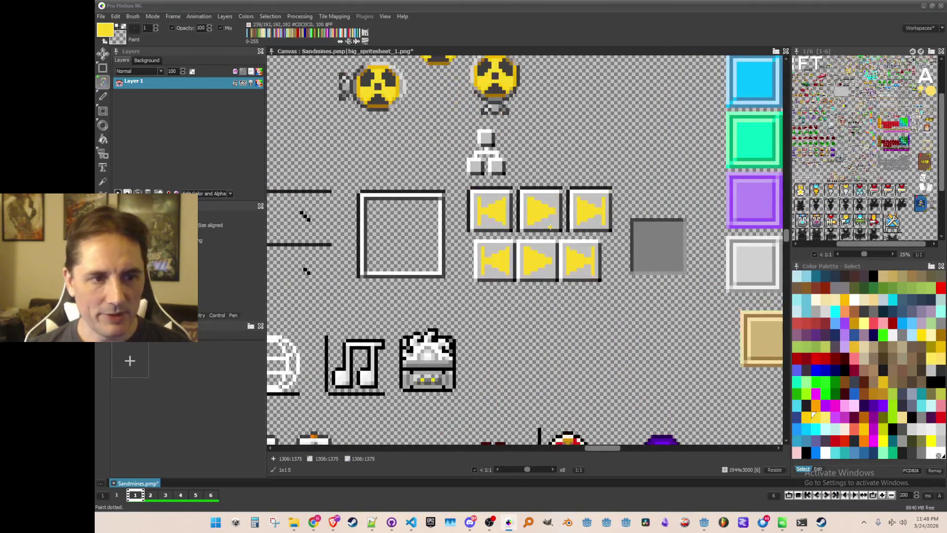
left_click_drag(555, 236, 548, 246)
key("k")
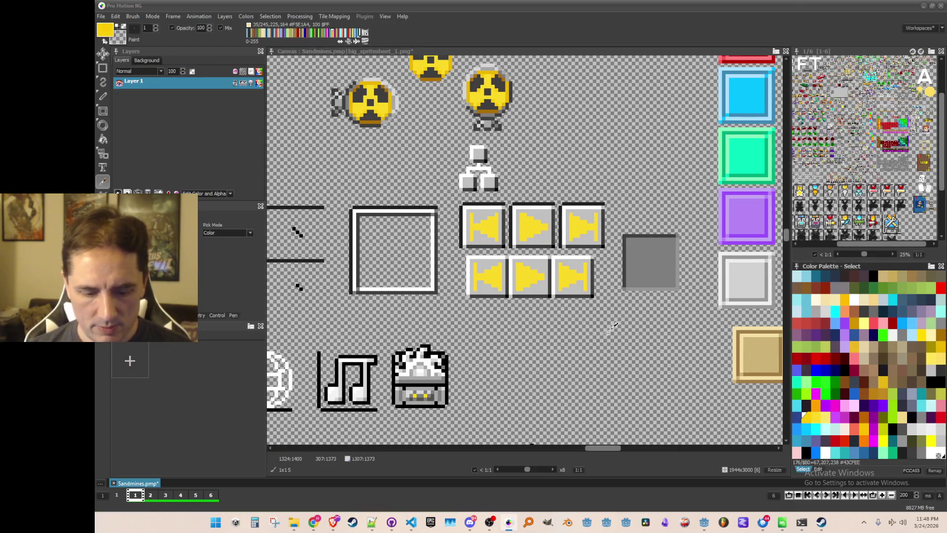
left_click_drag(553, 289, 550, 292)
key("f")
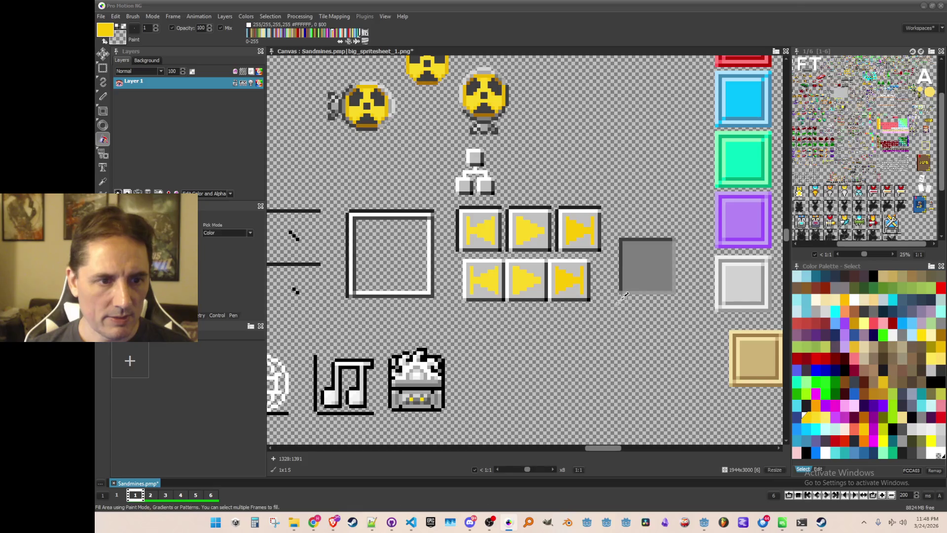
left_click(823, 416)
left_click(569, 276)
left_click(575, 229)
left_click(537, 229)
left_click(524, 278)
left_click(487, 233)
left_click(493, 275)
Step: Save the recoloured sprite sheet
scroll(589, 322, "down", 2)
scroll(589, 322, "up", 2)
scroll(591, 322, "down", 2)
scroll(593, 321, "up", 1)
key("ctrl+s")
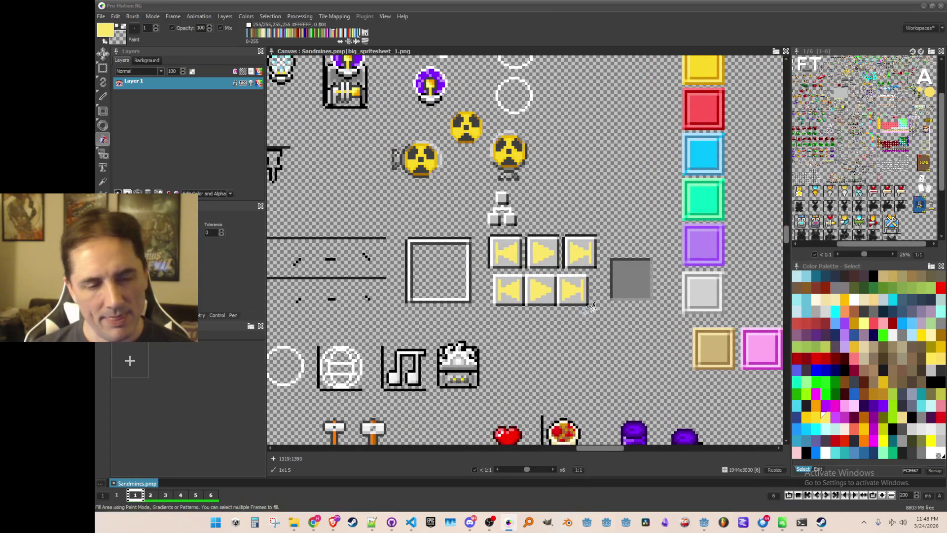
Step: Grab the middle play tile as a brush and stamp a copy below the lower row
scroll(585, 309, "up", 1)
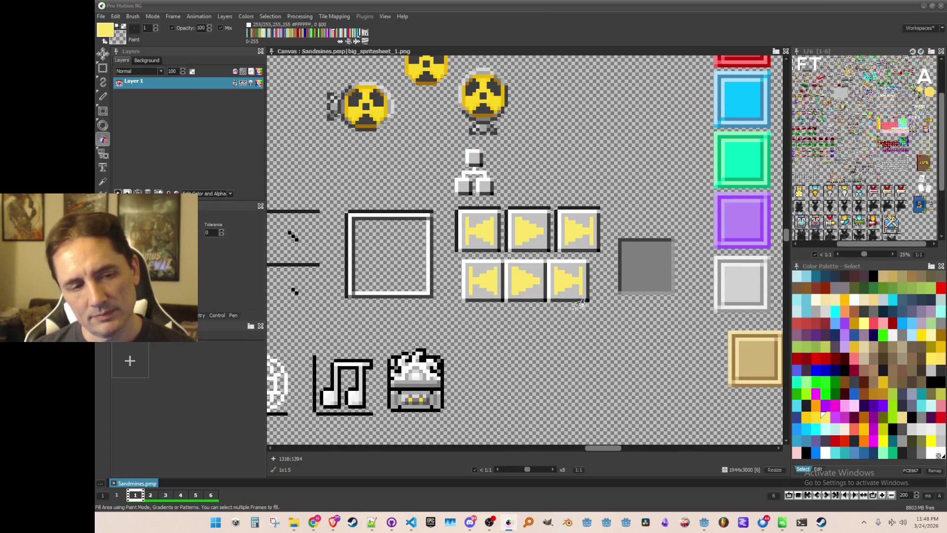
key("b")
left_click_drag(508, 262, 543, 313)
left_click(528, 333)
scroll(527, 341, "up", 1)
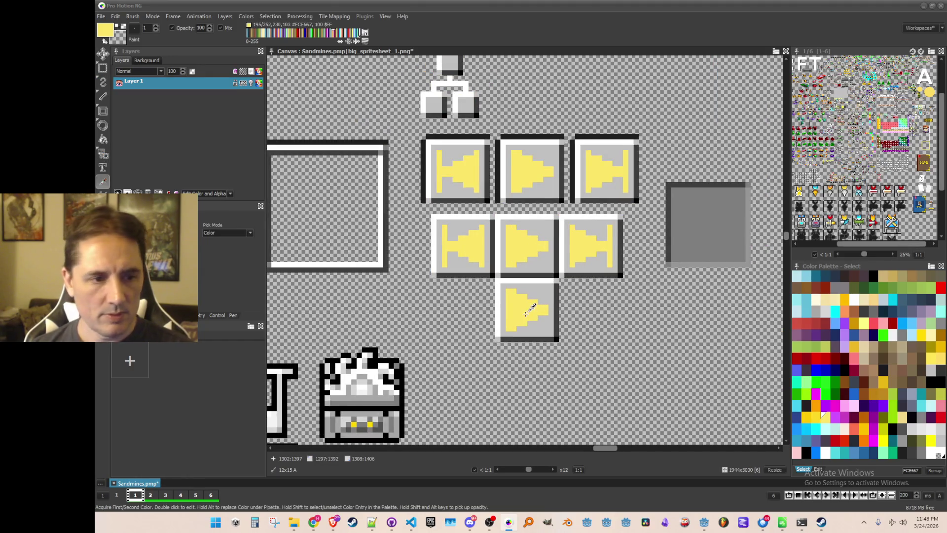
scroll(541, 308, "up", 1)
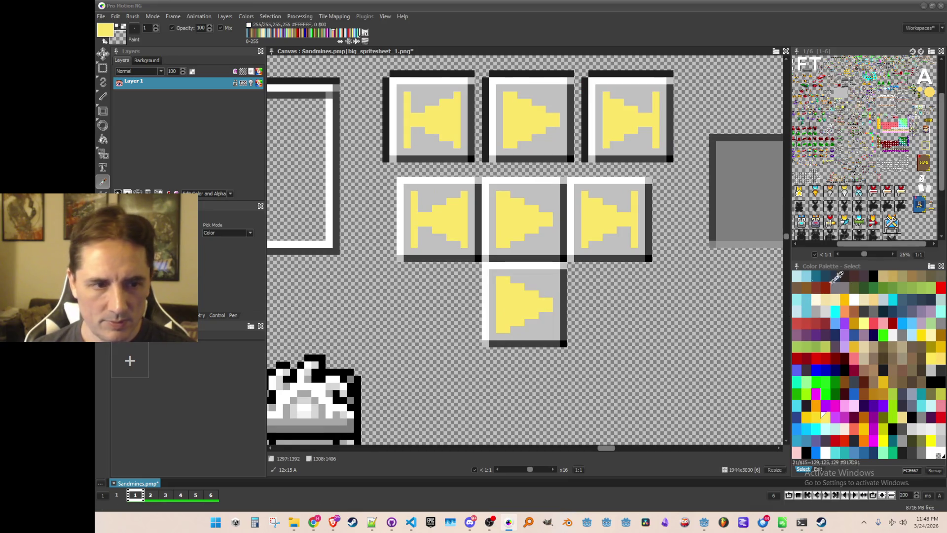
scroll(589, 227, "down", 2)
scroll(573, 211, "up", 1)
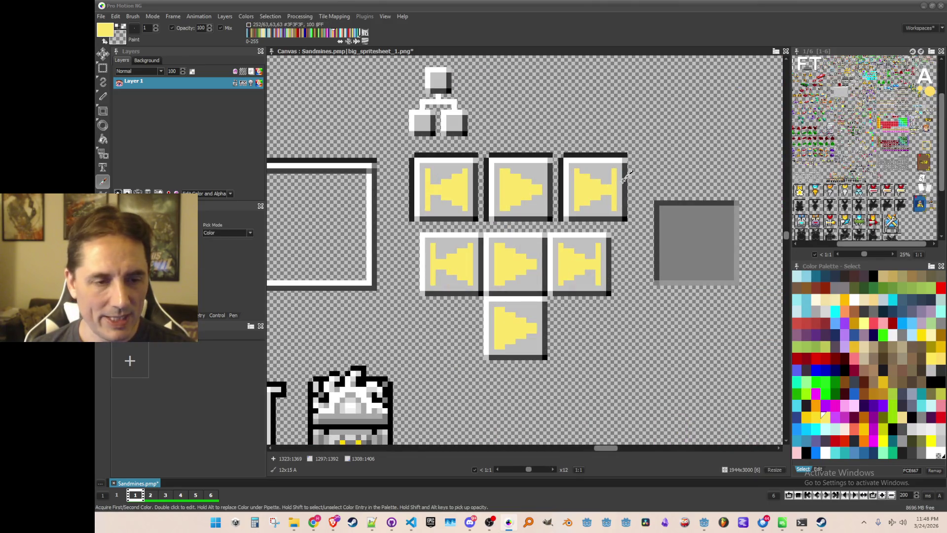
Step: Fill the three top-row arrow icons with the dark grey border colour
left_click(626, 170)
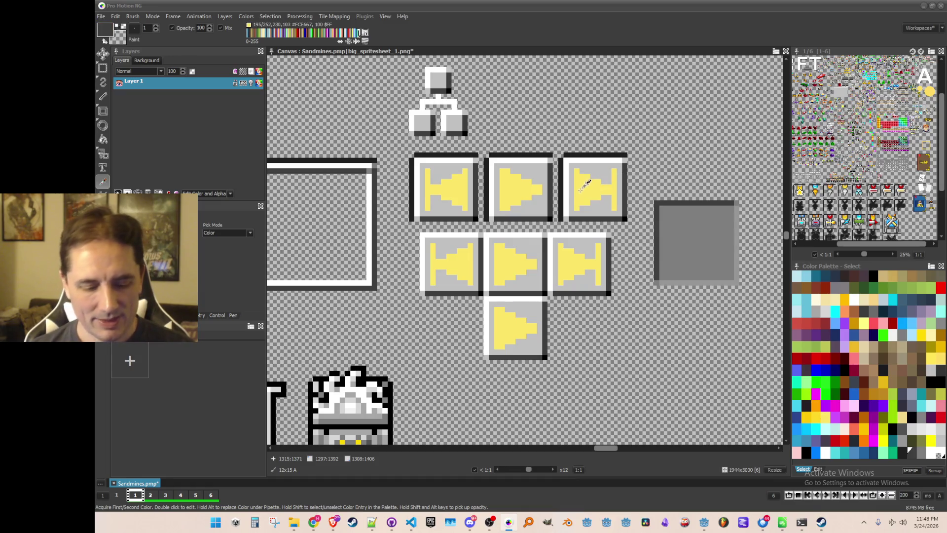
key("f")
left_click(587, 184)
left_click(518, 193)
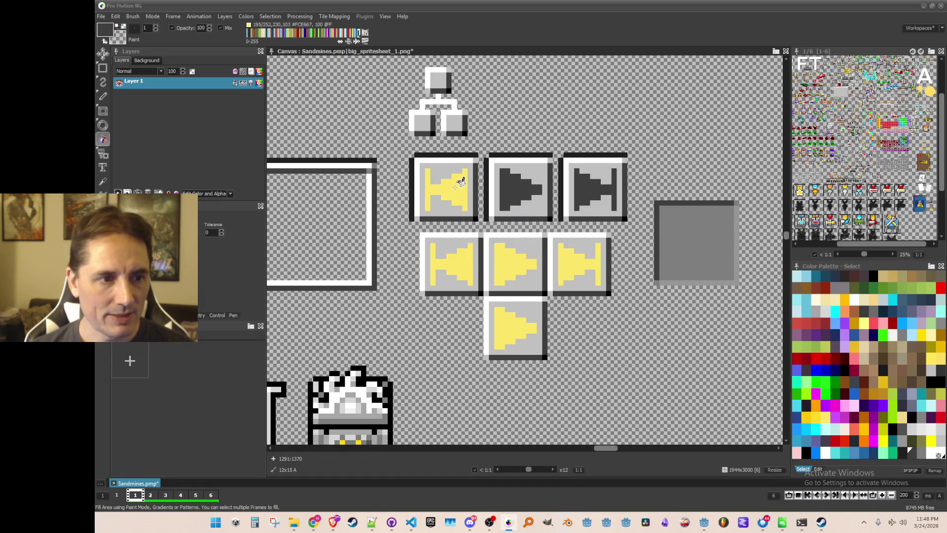
left_click(454, 187)
scroll(455, 187, "down", 3)
scroll(525, 280, "up", 1)
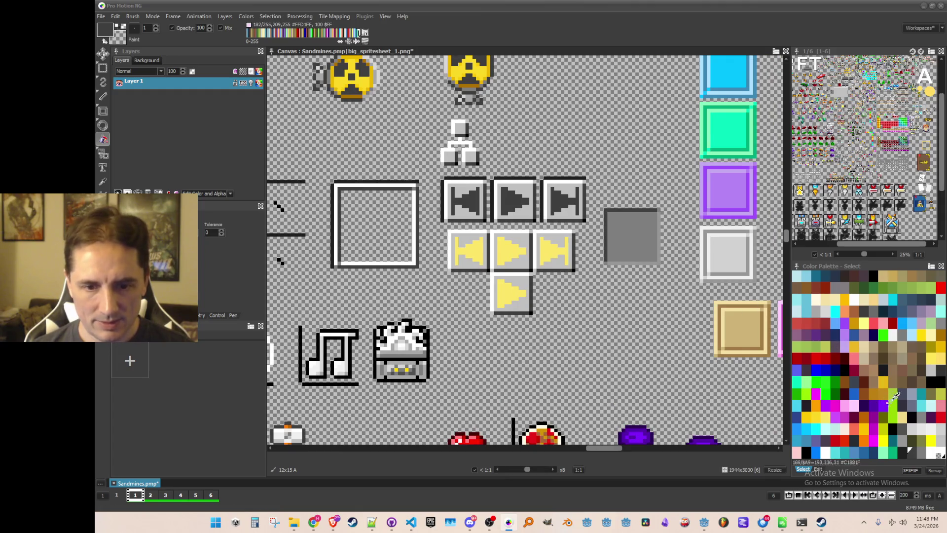
Step: Try refilling the top arrows a lighter grey, then undo the change
left_click(912, 451)
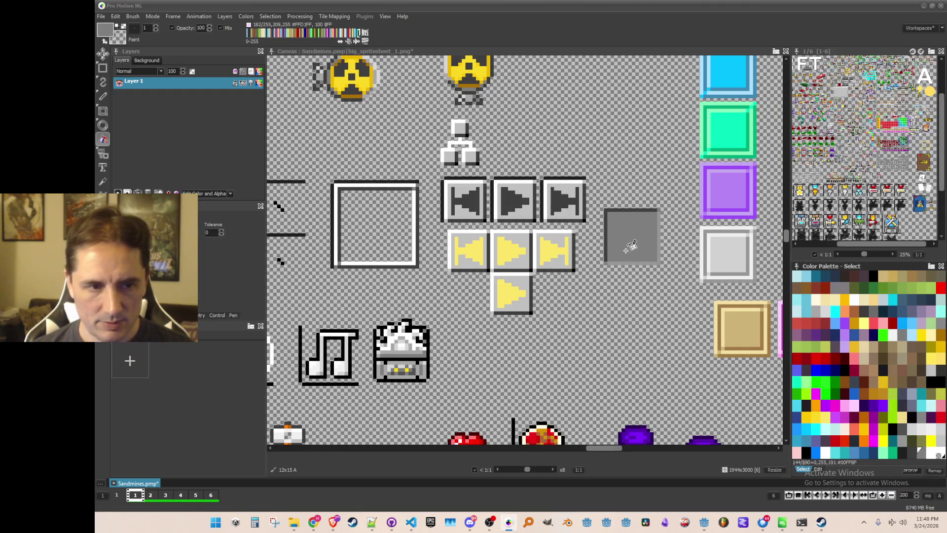
left_click(567, 198)
left_click(515, 198)
left_click(468, 200)
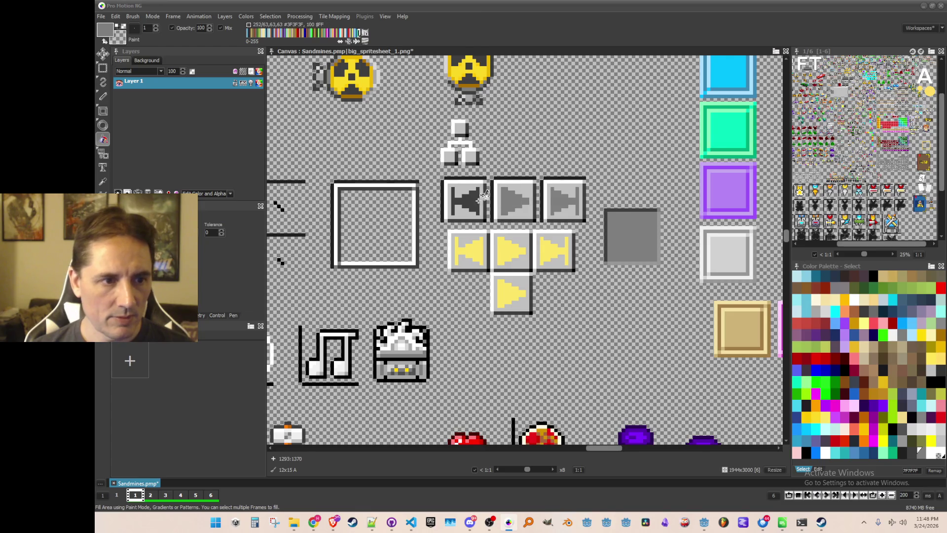
scroll(523, 272, "down", 1)
scroll(536, 277, "up", 1)
key("ctrl+z")
key("ctrl+z")
key("ctrl+z")
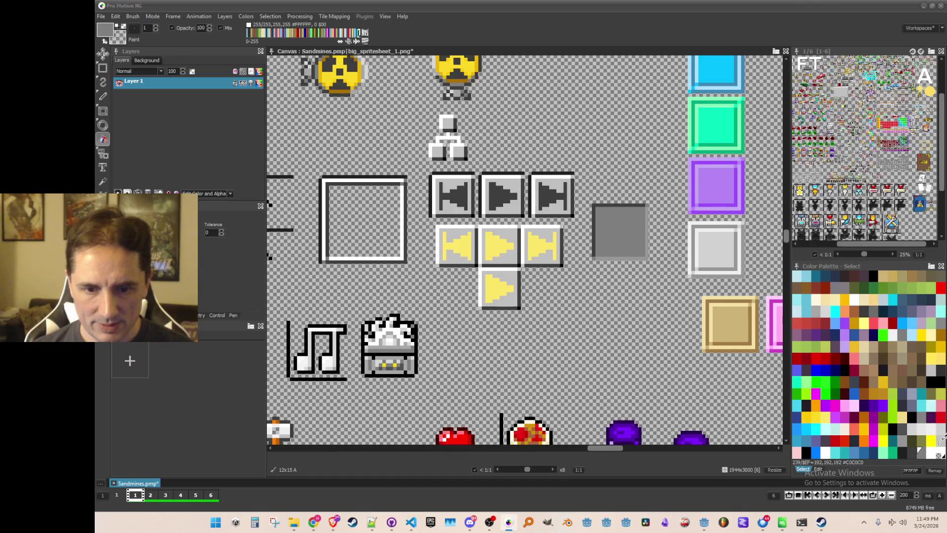
Step: Pick a darker grey paint colour and zoom to x12 on the spare play tile
left_click(930, 446)
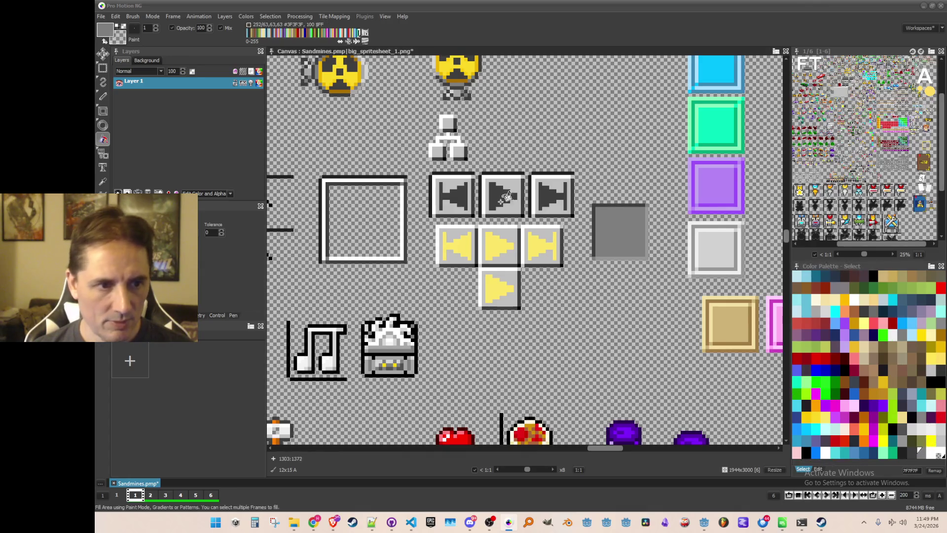
scroll(500, 239, "down", 1)
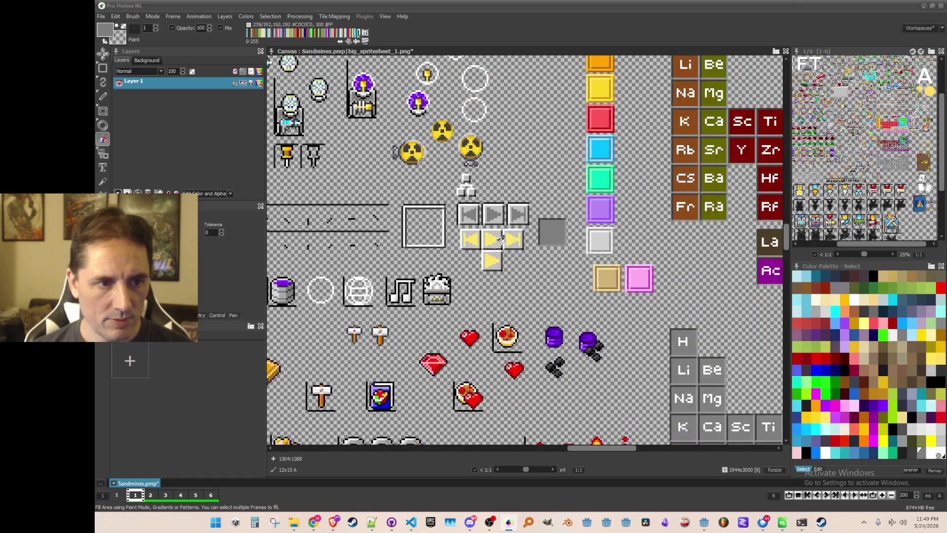
scroll(501, 239, "up", 1)
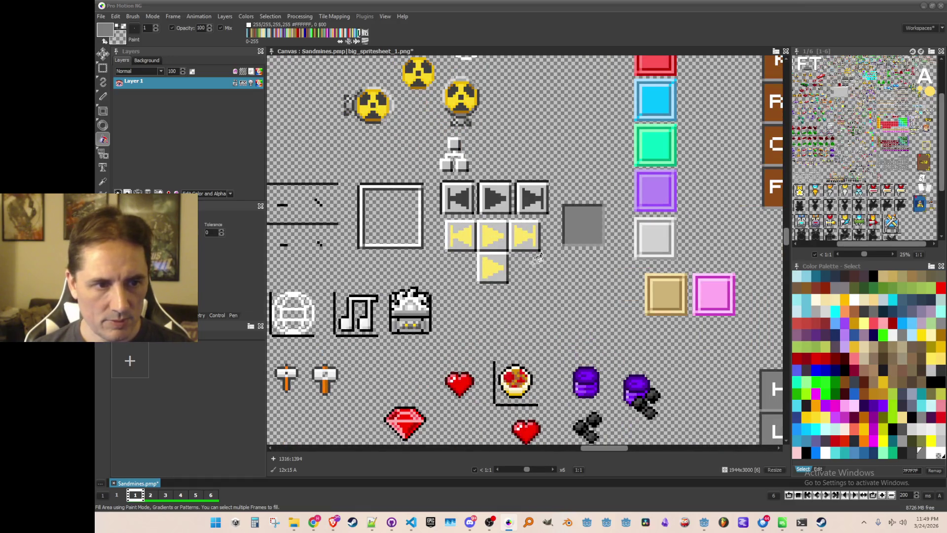
scroll(488, 235, "down", 1)
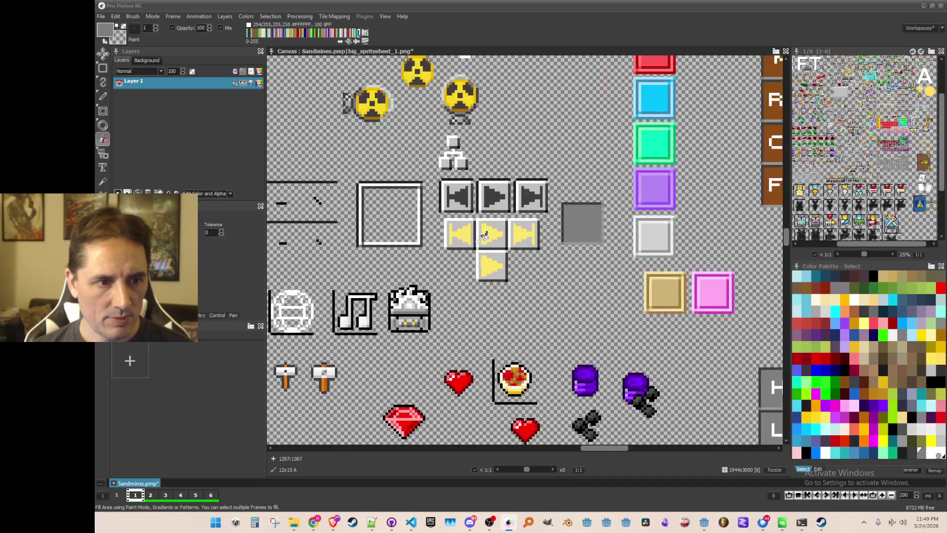
scroll(493, 234, "up", 2)
scroll(492, 260, "up", 1)
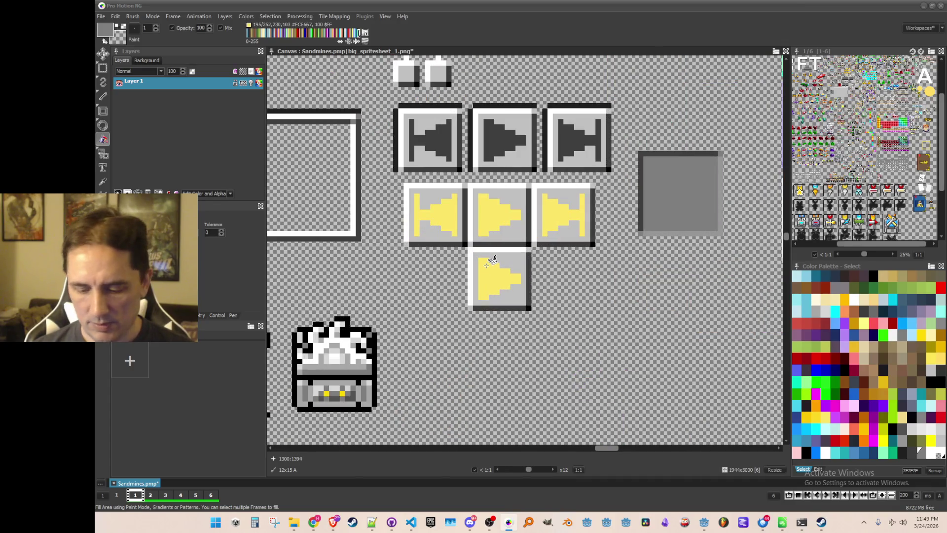
Step: Draw a solid dark grey square over the spare tile to form the stop button
left_click(104, 113)
left_click(147, 118)
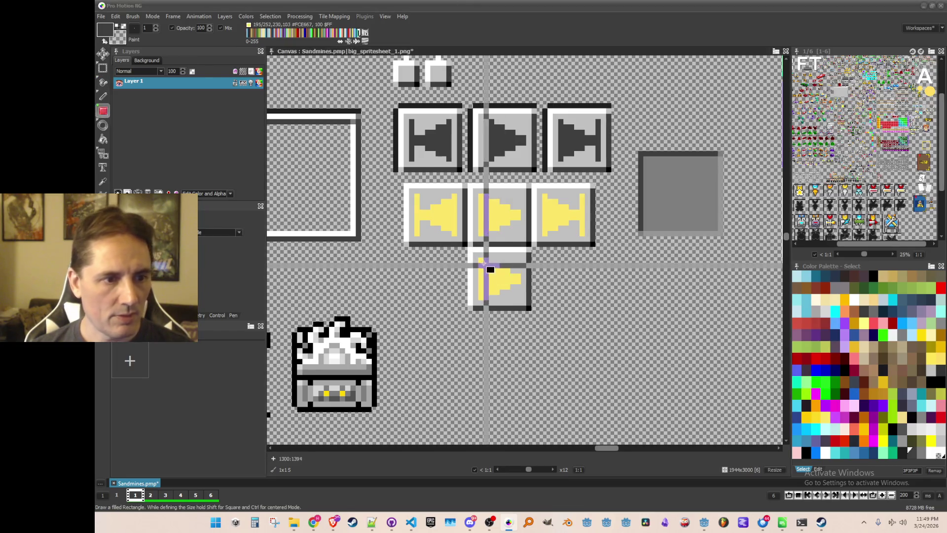
left_click_drag(492, 269, 521, 298)
scroll(551, 285, "down", 2)
scroll(649, 342, "up", 1)
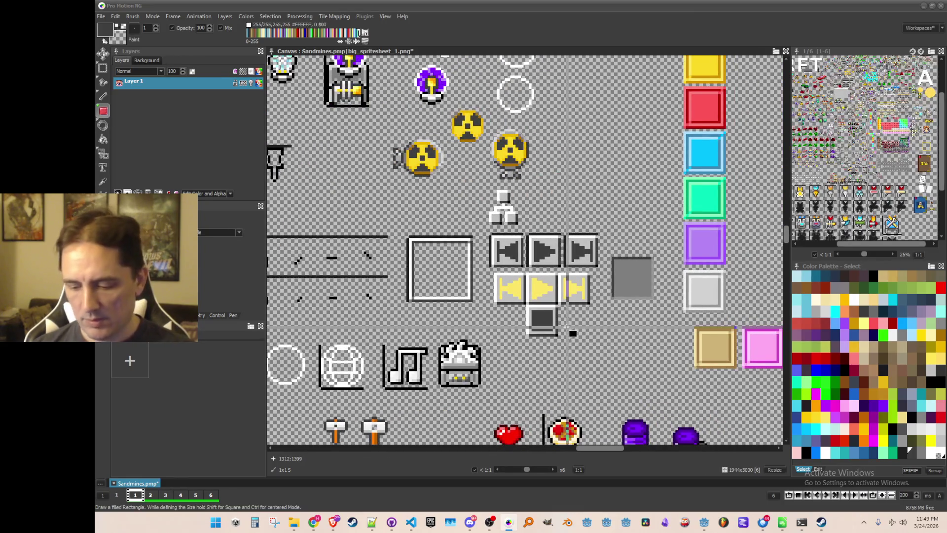
scroll(566, 327, "up", 1)
key("d")
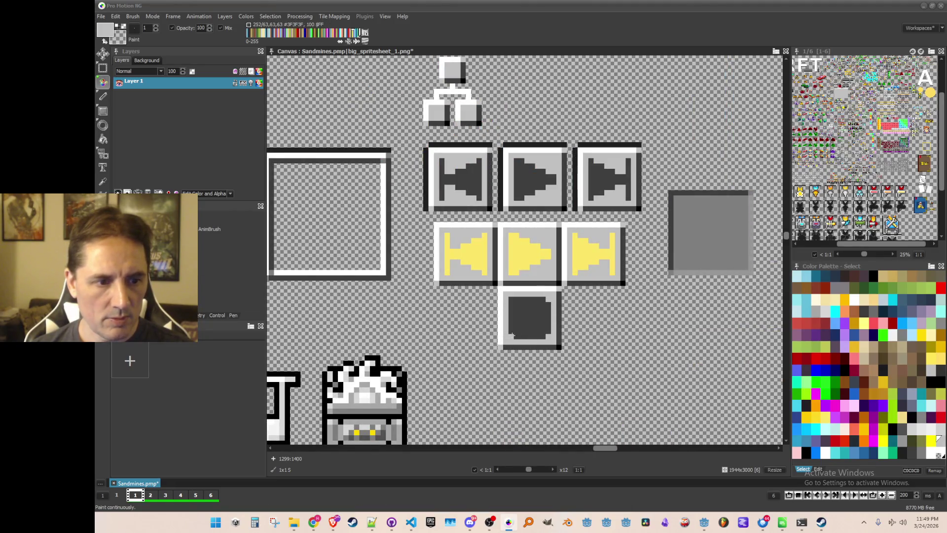
scroll(559, 337, "down", 2)
scroll(559, 337, "up", 1)
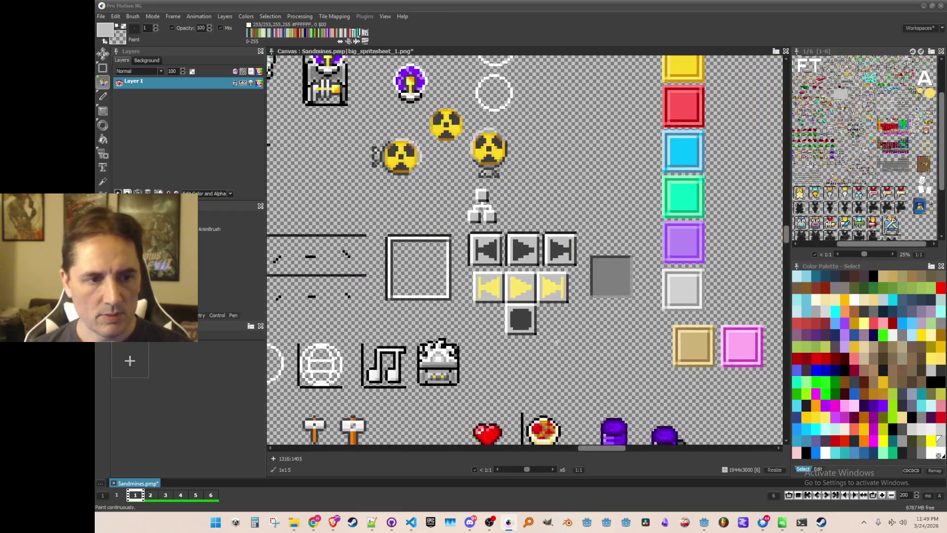
Step: Save the project and grab the previous-track tile as a brush
key("ctrl+s")
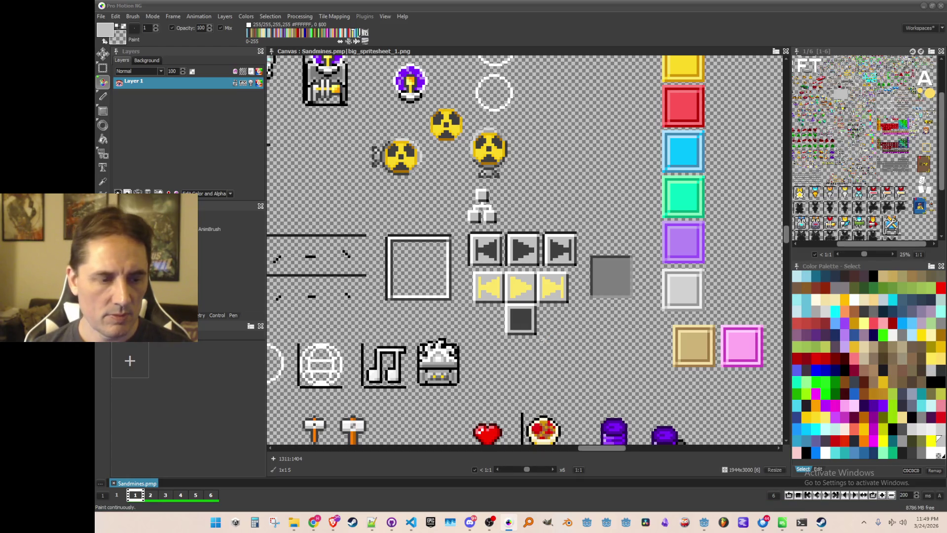
scroll(540, 339, "up", 2)
scroll(497, 291, "down", 2)
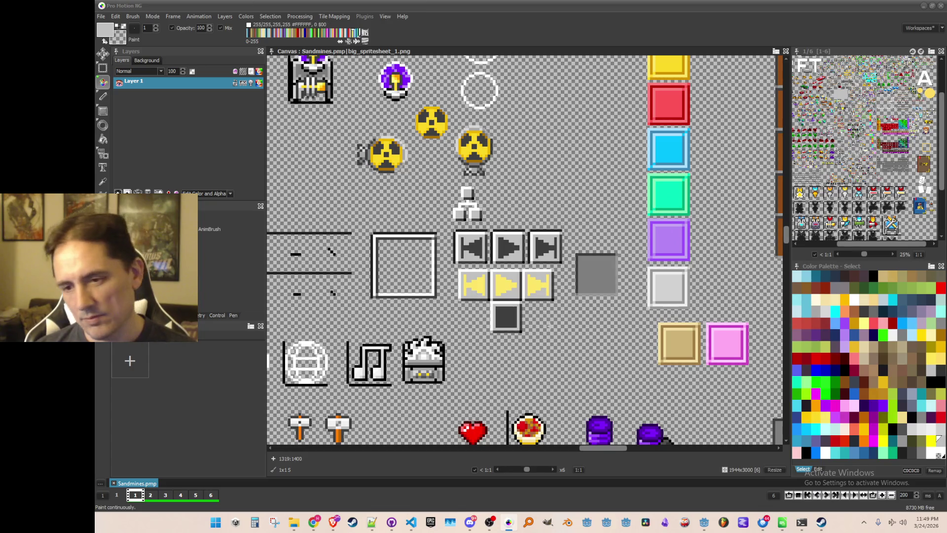
scroll(545, 337, "up", 1)
scroll(542, 336, "up", 2)
scroll(541, 336, "down", 2)
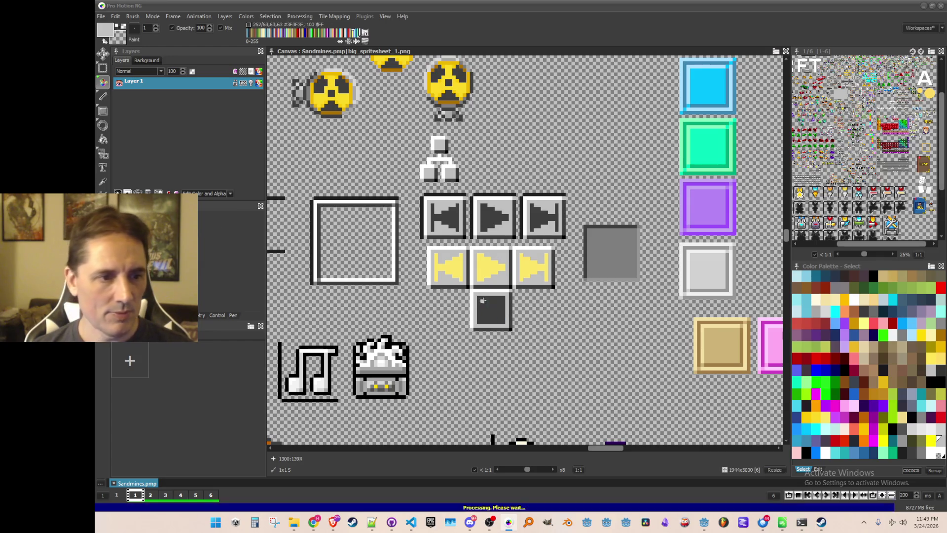
key("b")
left_click_drag(464, 237, 464, 237)
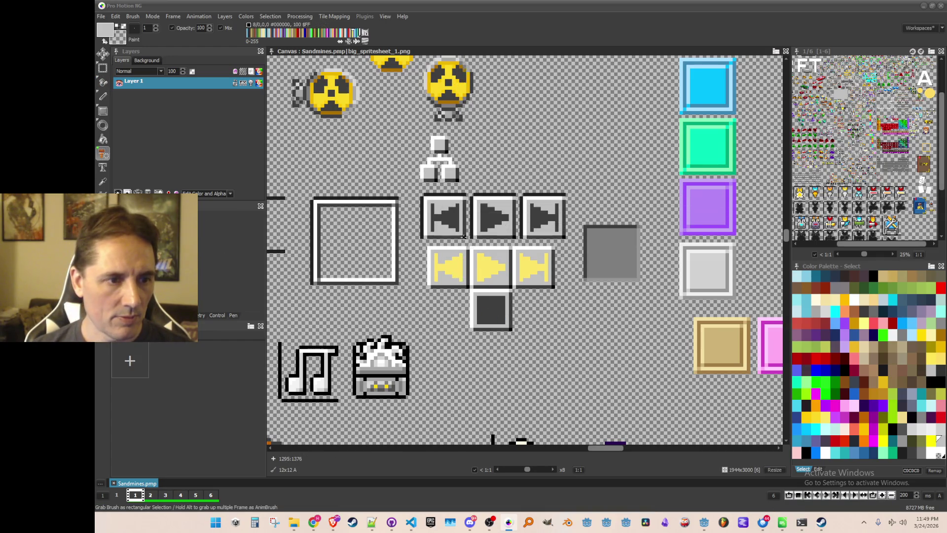
Step: Save the previous-track brush as button_music_previous.png, overwriting the old file
left_click(124, 17)
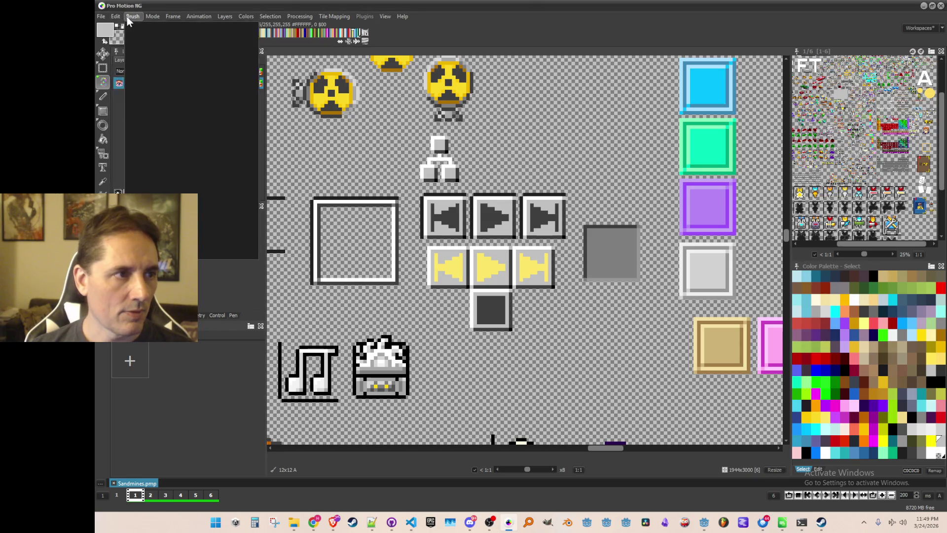
key("Escape")
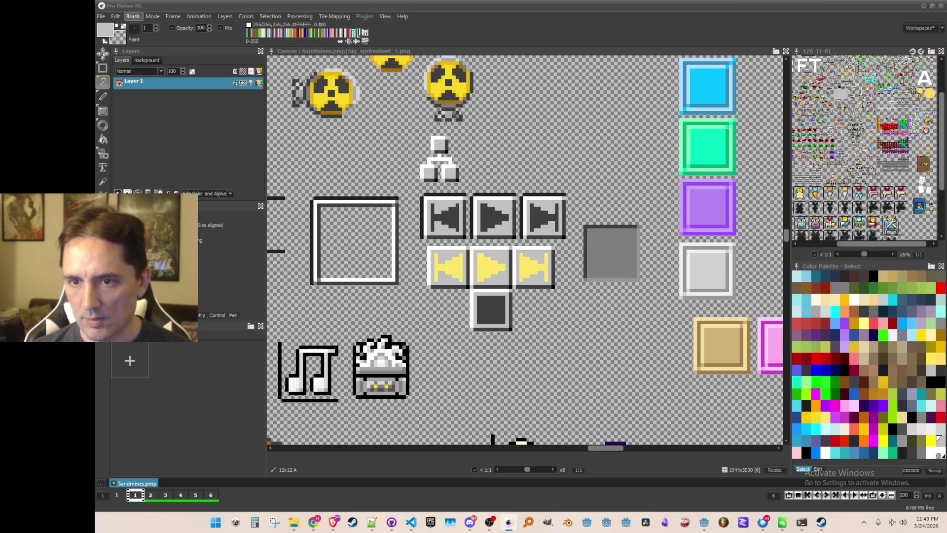
key("Return")
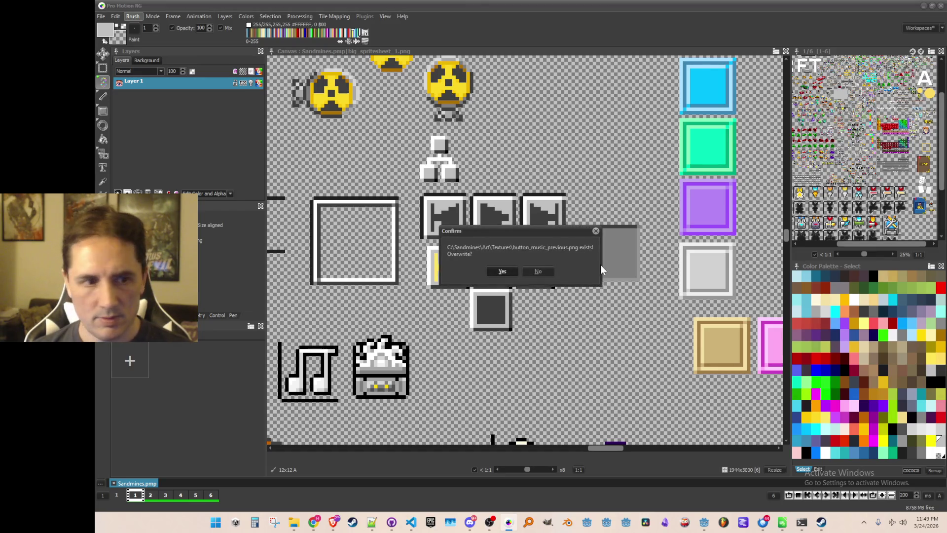
left_click(499, 272)
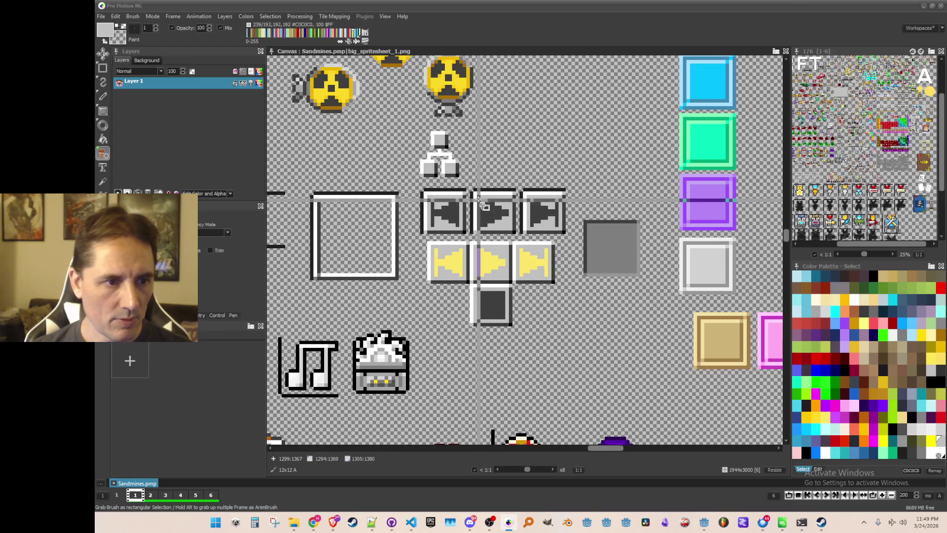
Step: Grab the play tile and save it as an image, overwriting the existing play file
left_click_drag(476, 195, 516, 232)
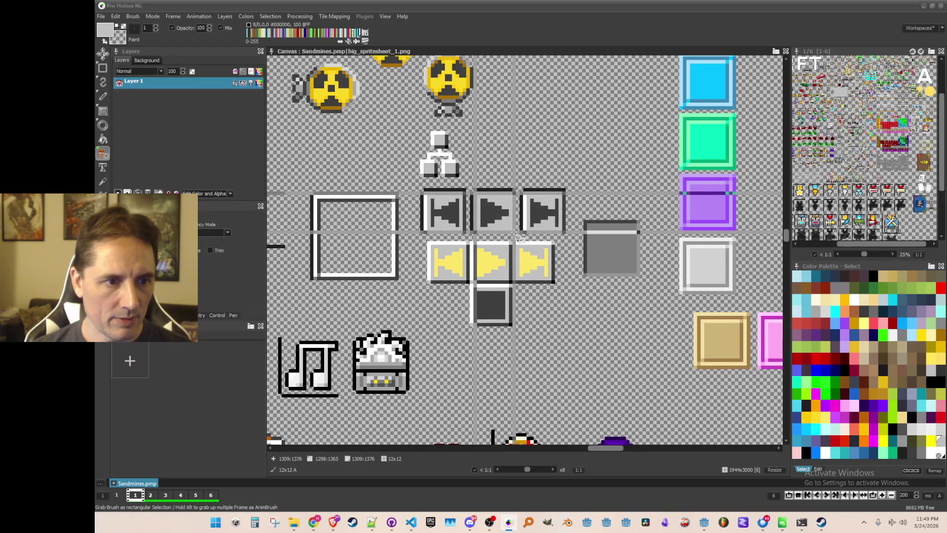
left_click(133, 16)
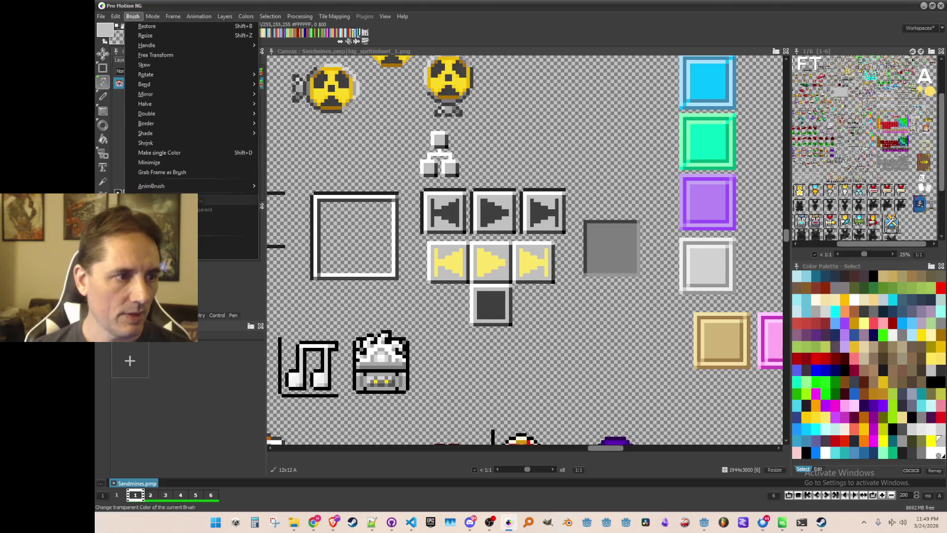
left_click(158, 169)
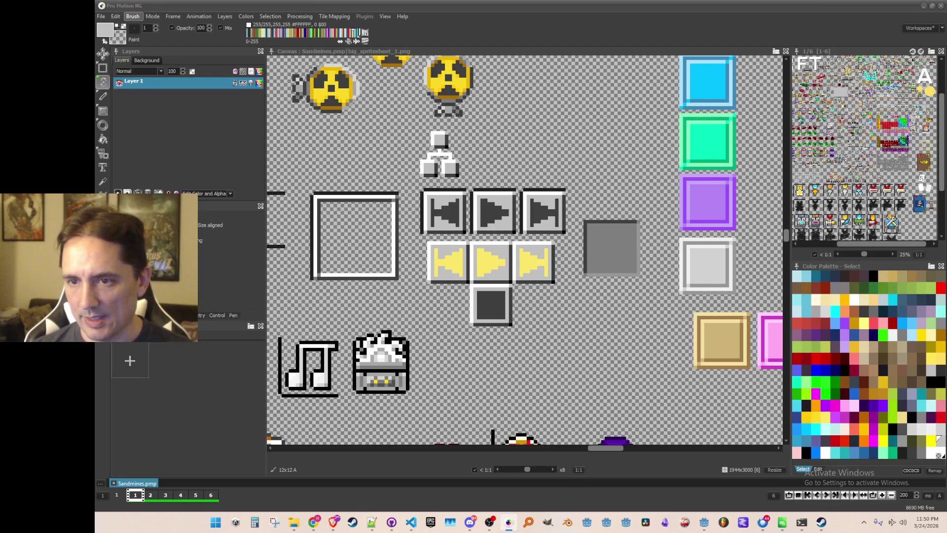
key("Return")
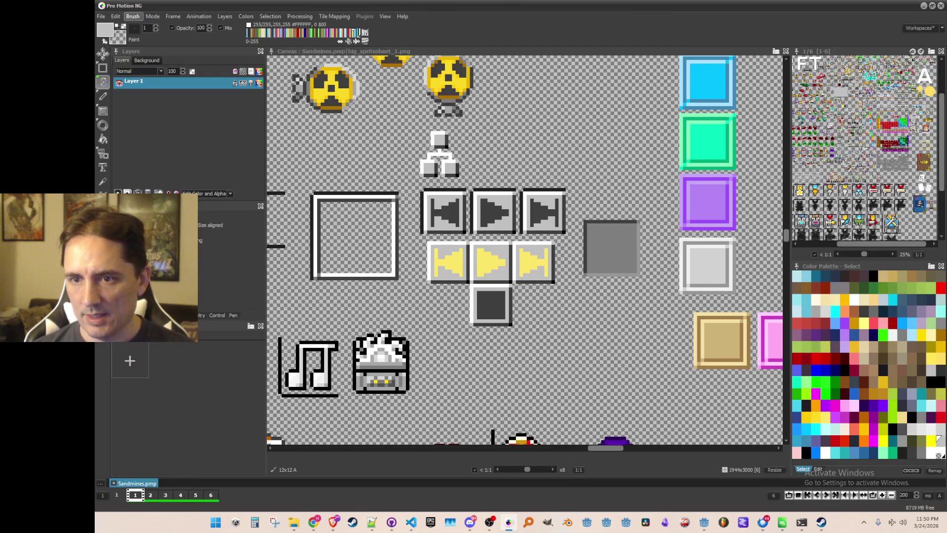
left_click(504, 270)
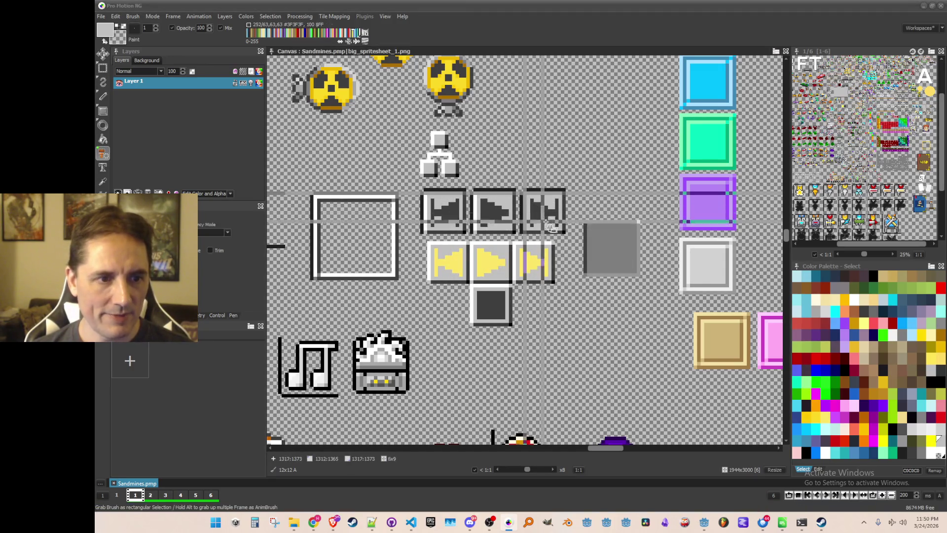
Step: Save the next button brush as its own image file
key("d")
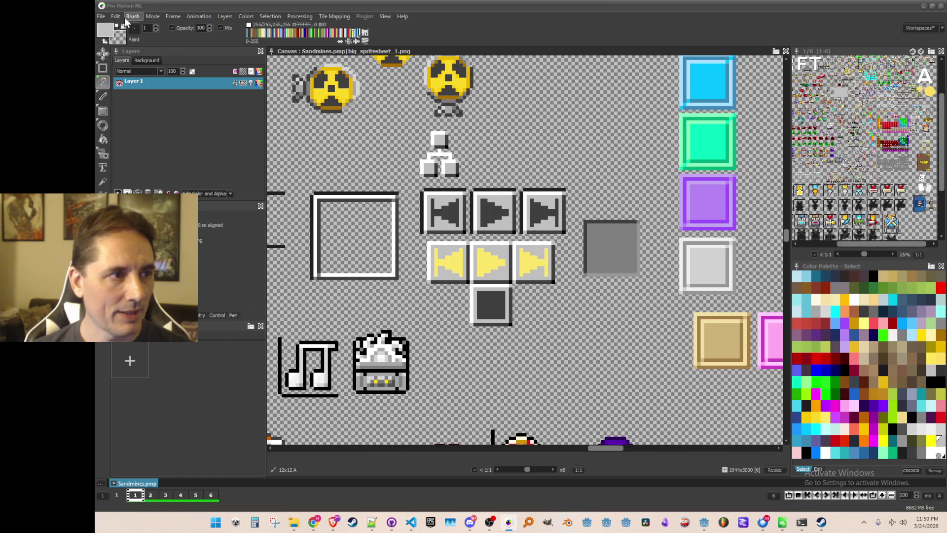
left_click(133, 17)
left_click(227, 243)
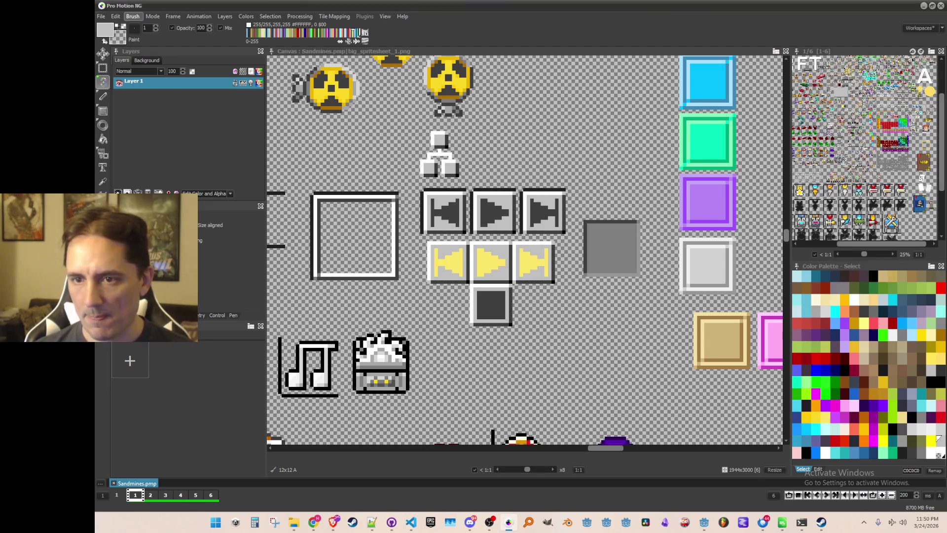
left_click(507, 272)
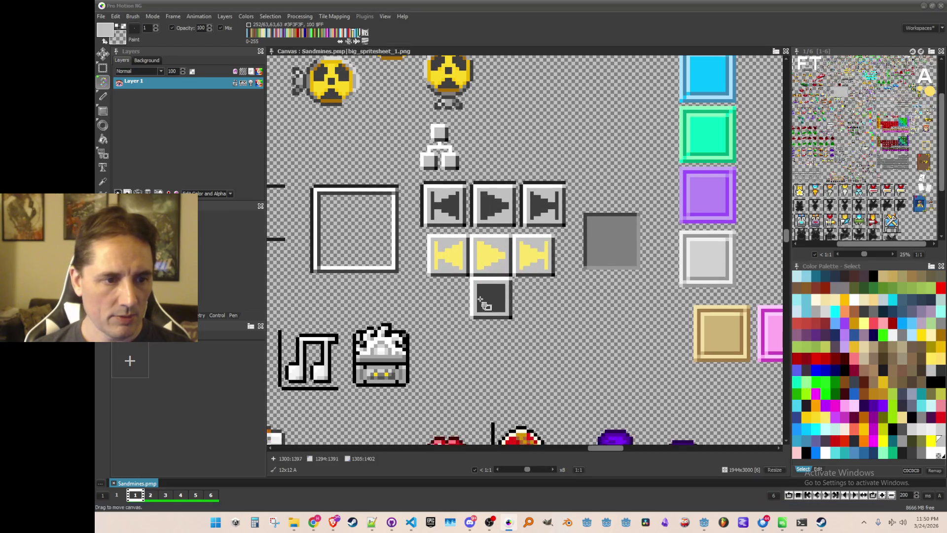
Step: Save the stop tile as an image file, reset the brush, and return to Godot
left_click_drag(472, 281, 512, 318)
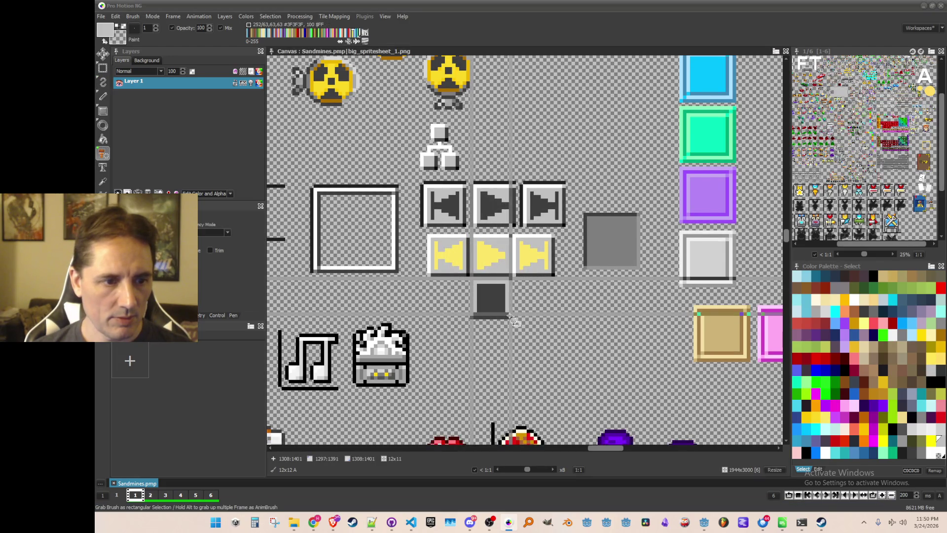
left_click(135, 17)
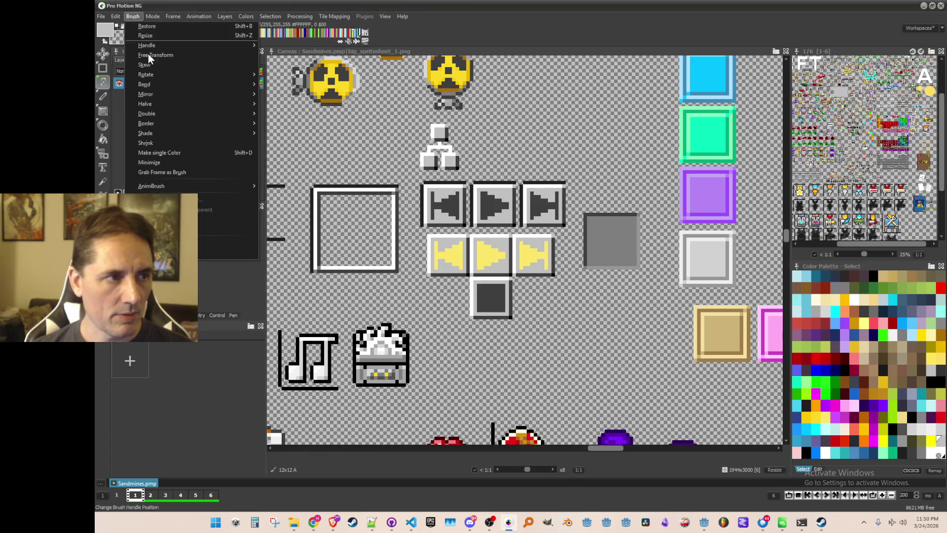
left_click(148, 252)
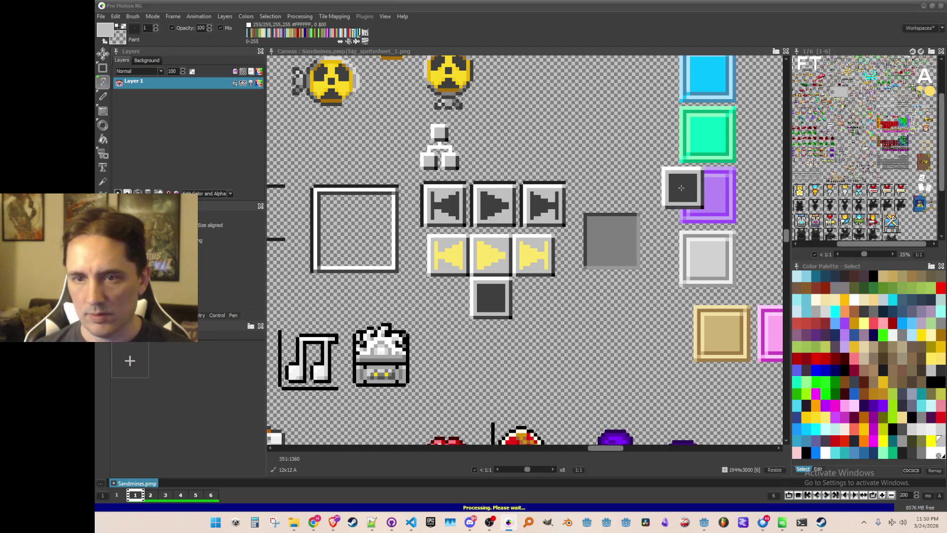
key("period")
key("alt+Tab")
key("alt+Tab")
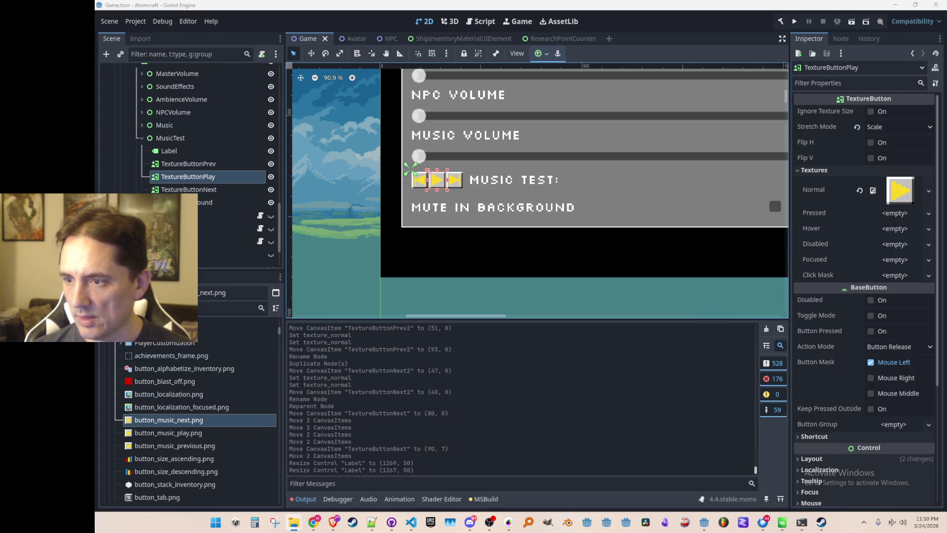
Step: Duplicate TextureButtonPlay and rename the copy TextureButtonStop
left_click(190, 419)
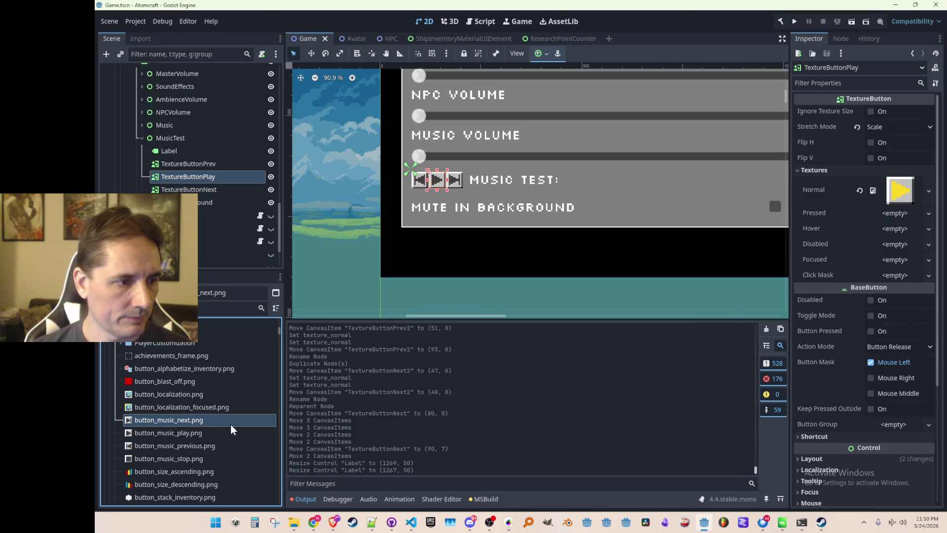
left_click(189, 176)
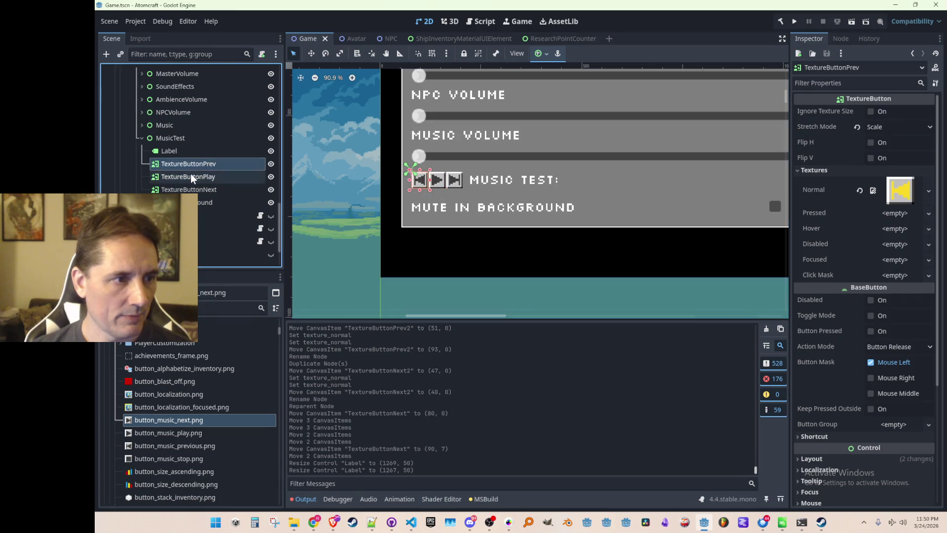
key("ctrl+d")
double_click(215, 189)
type("op")
key("Return")
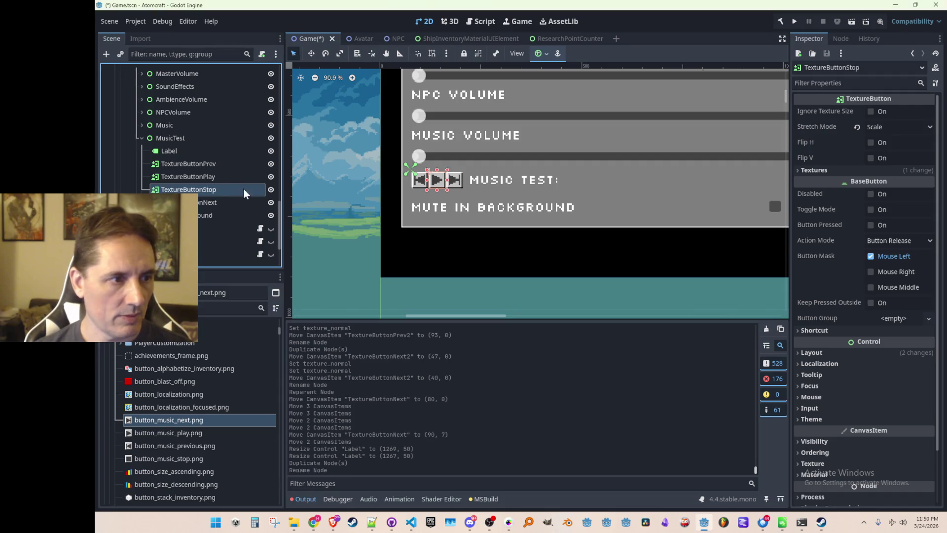
Step: Give TextureButtonStop the button_music_stop Normal texture, hide it, and save the scene
left_click(852, 172)
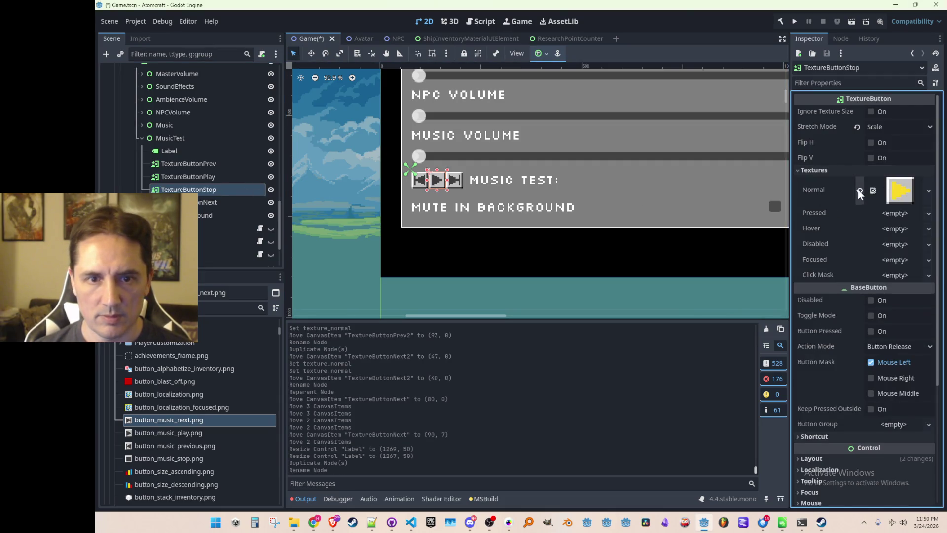
left_click(858, 189)
left_click(889, 185)
left_click(834, 416)
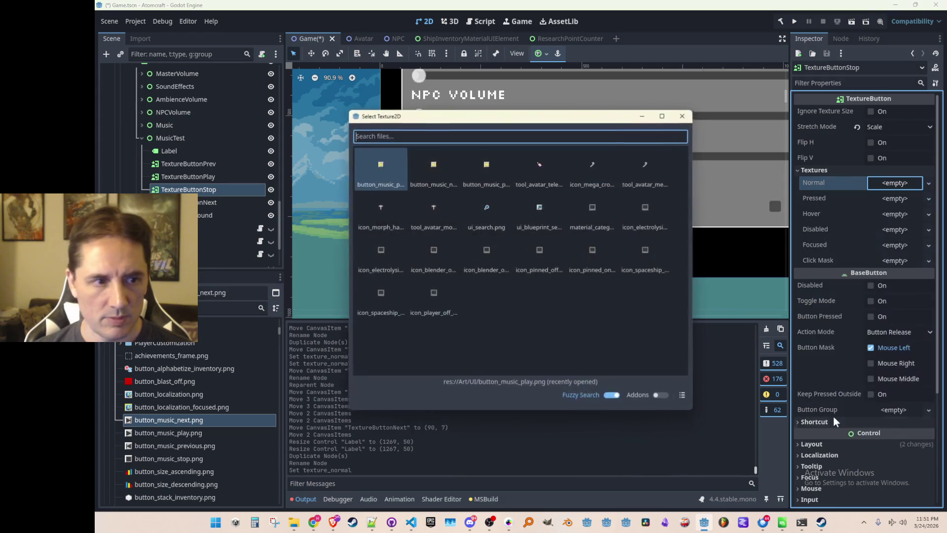
type("stop")
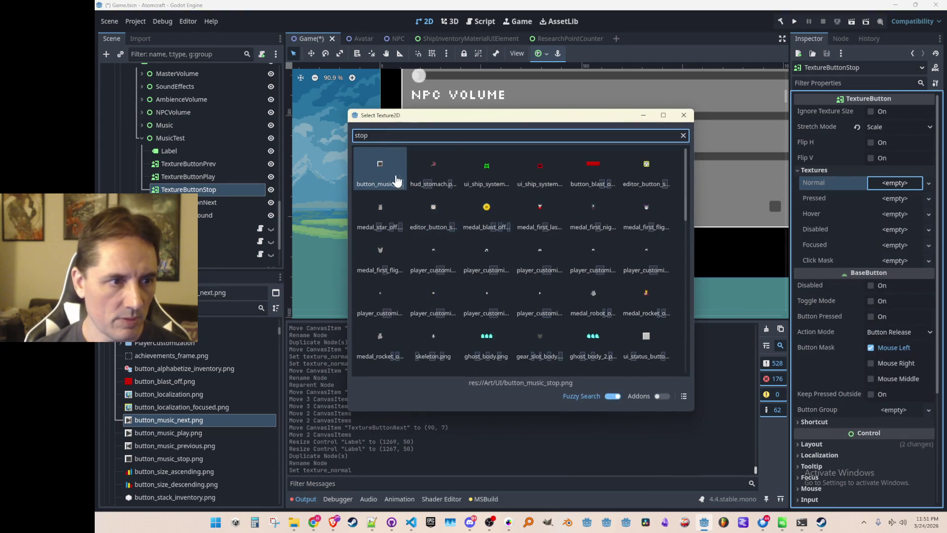
double_click(394, 179)
key("ctrl+s")
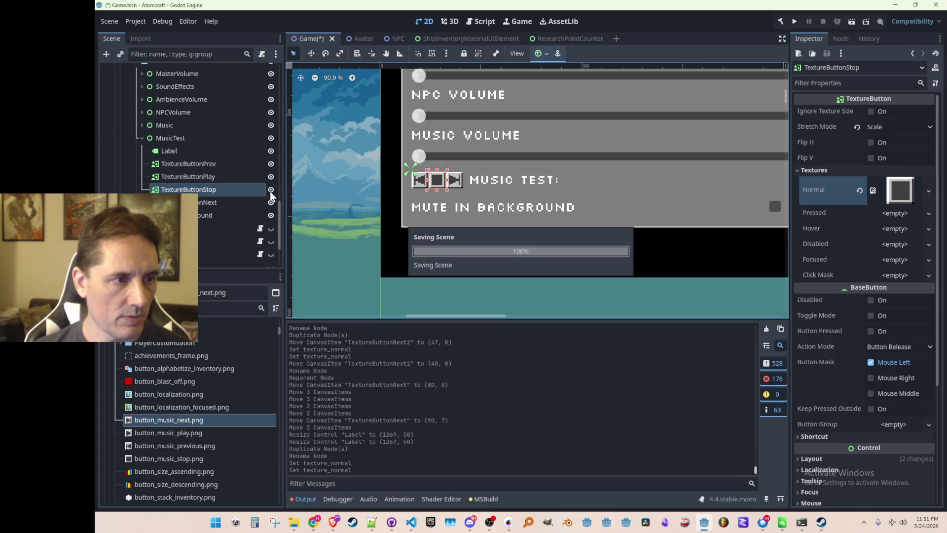
left_click(271, 189)
key("ctrl+s")
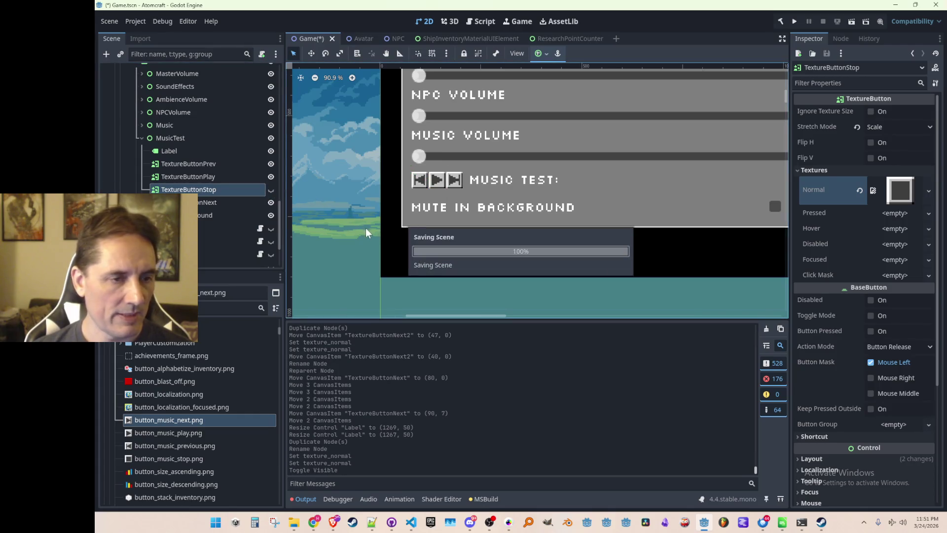
Step: Select the MusicTest container node and save the scene
left_click(185, 150)
left_click(187, 141)
scroll(538, 204, "down", 5)
scroll(537, 204, "down", 1)
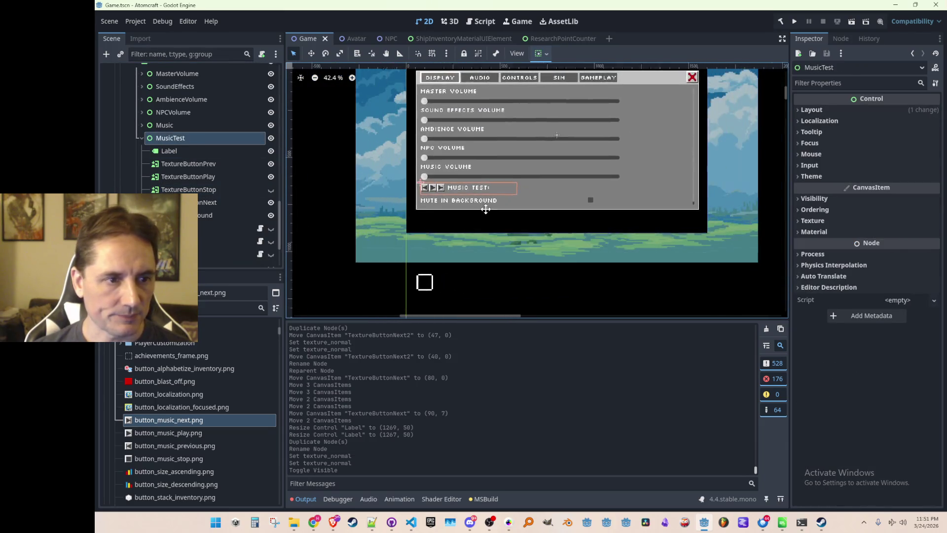
scroll(469, 213, "up", 1)
key("ctrl+s")
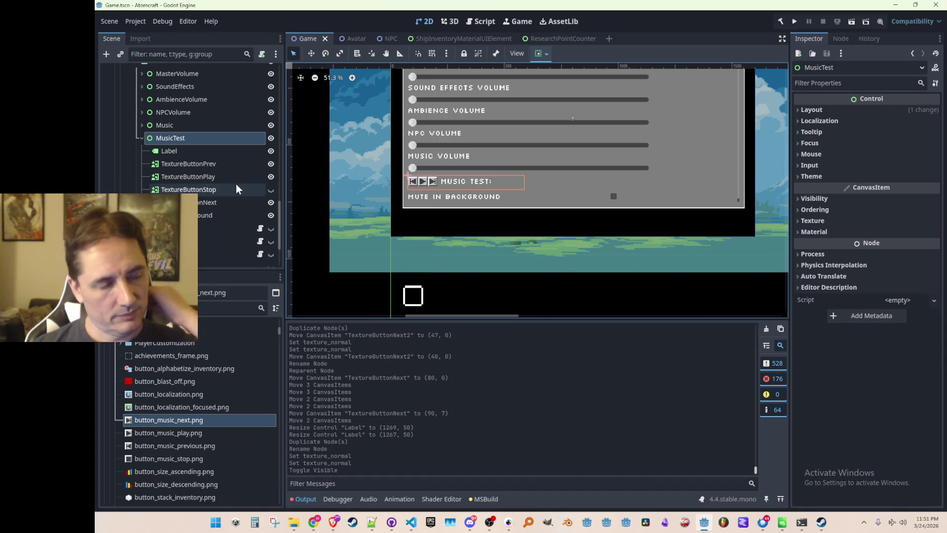
Step: Collapse the UI and Art folders, then expand and select the Scripts folder in FileSystem
scroll(123, 405, "up", 2)
left_click(114, 376)
scroll(118, 388, "up", 10)
left_click(110, 368)
scroll(170, 392, "down", 4)
left_click(108, 370)
left_click(202, 368)
Step: Create a new script at res://Scripts/MusicTestUIElement.cs from the Scripts folder
scroll(179, 400, "down", 3)
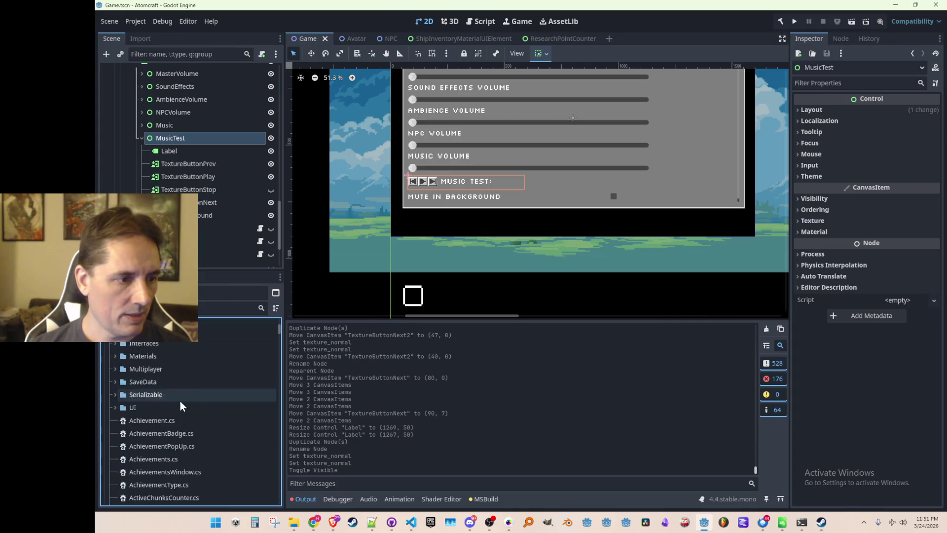
scroll(194, 413, "up", 2)
scroll(182, 372, "up", 2)
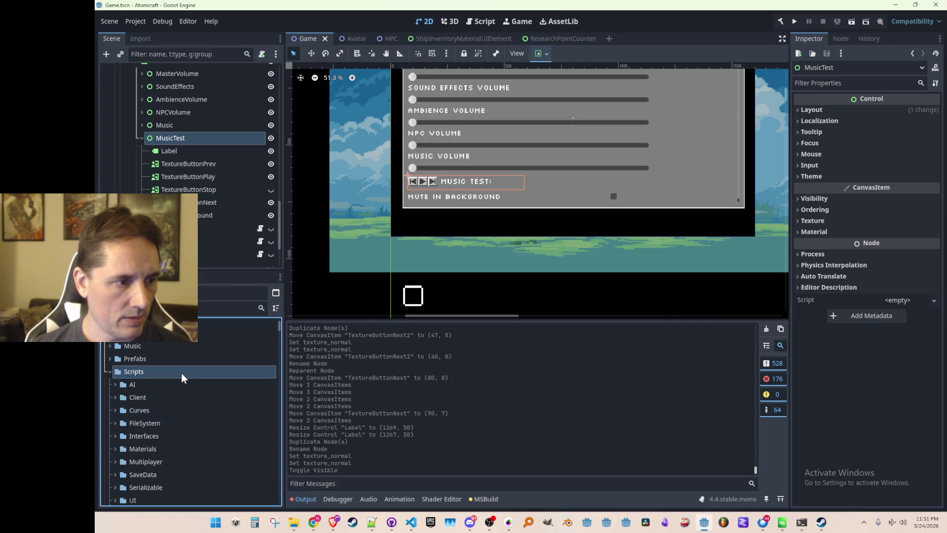
right_click(185, 369)
mouse_move(256, 324)
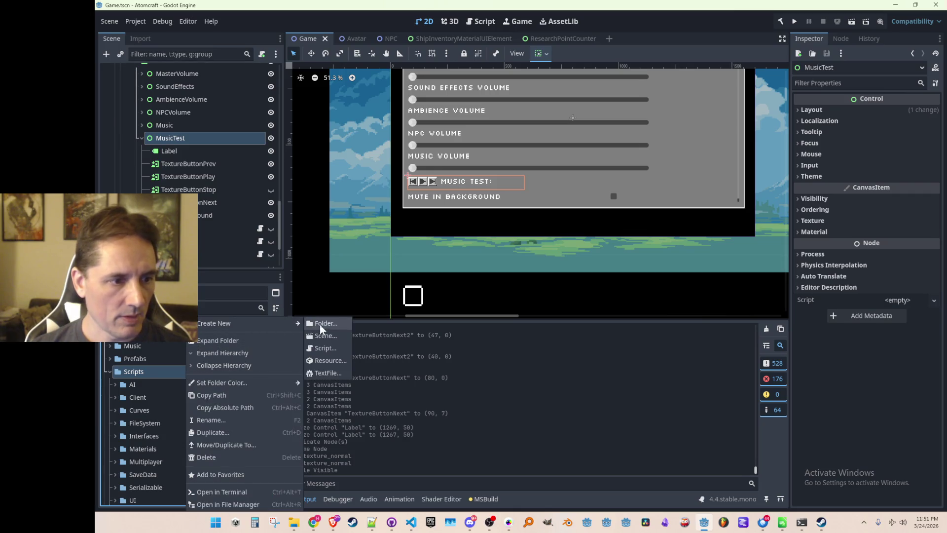
left_click(329, 348)
type("MusicTest")
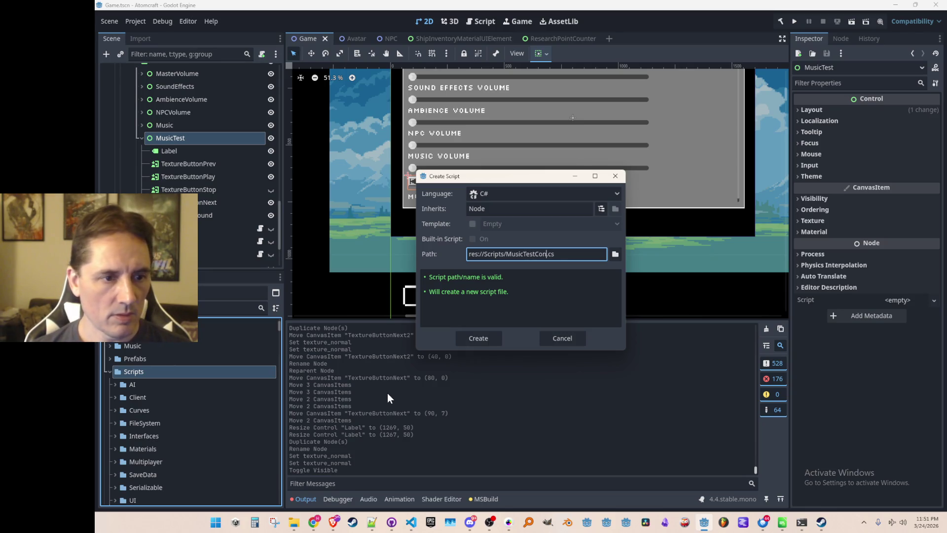
type("Co")
key("BackSpace")
key("BackSpace")
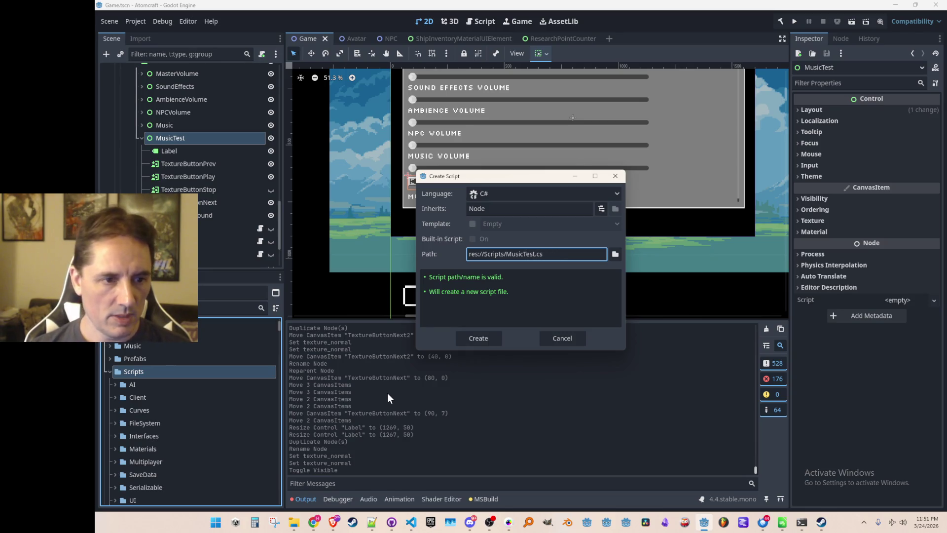
type("UIElement")
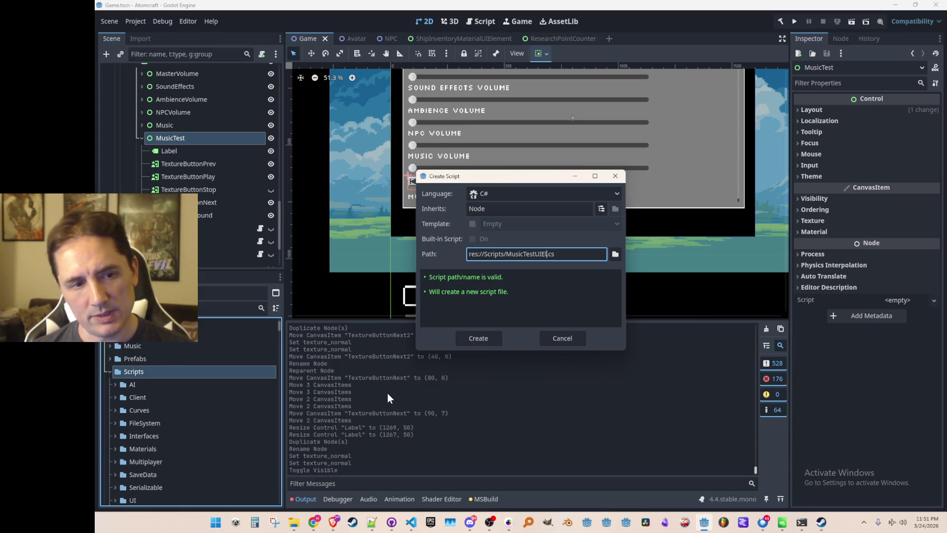
key("Escape")
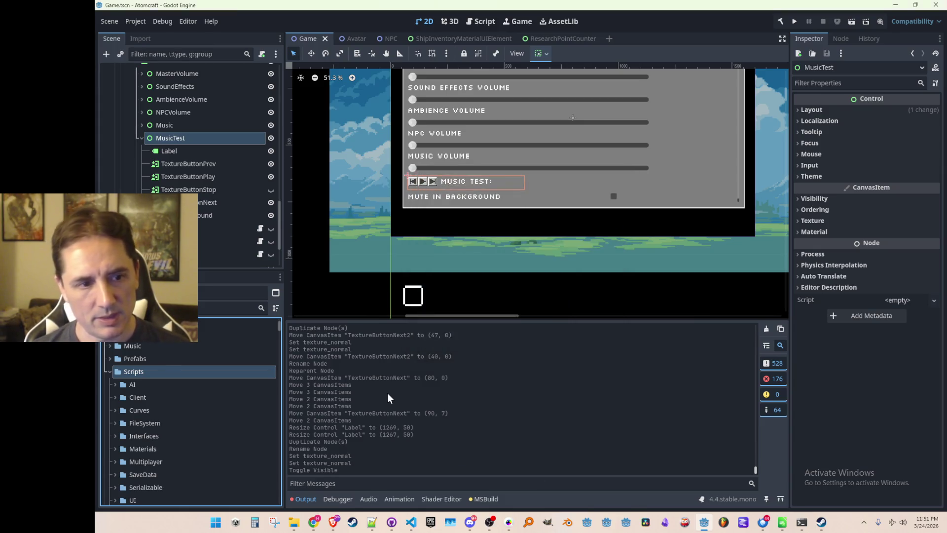
Step: Filter FileSystem by 'MusicTest' and open MusicTestUIElement.cs in the code editor
left_click(232, 307)
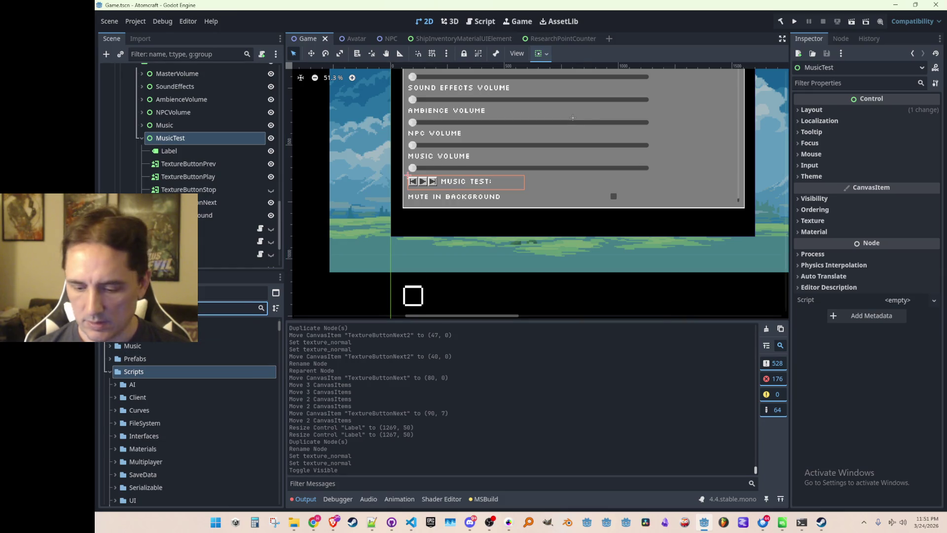
type("MusicTest")
left_click(186, 364)
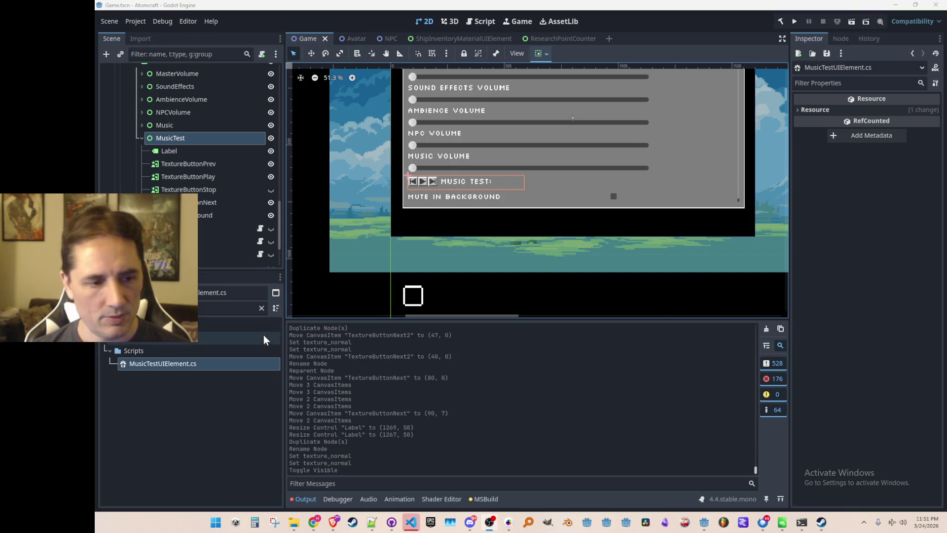
left_click(411, 523)
Step: Wrap the MusicTestUIElement class in a namespace Atomcraft block with a closing brace
left_click(557, 148)
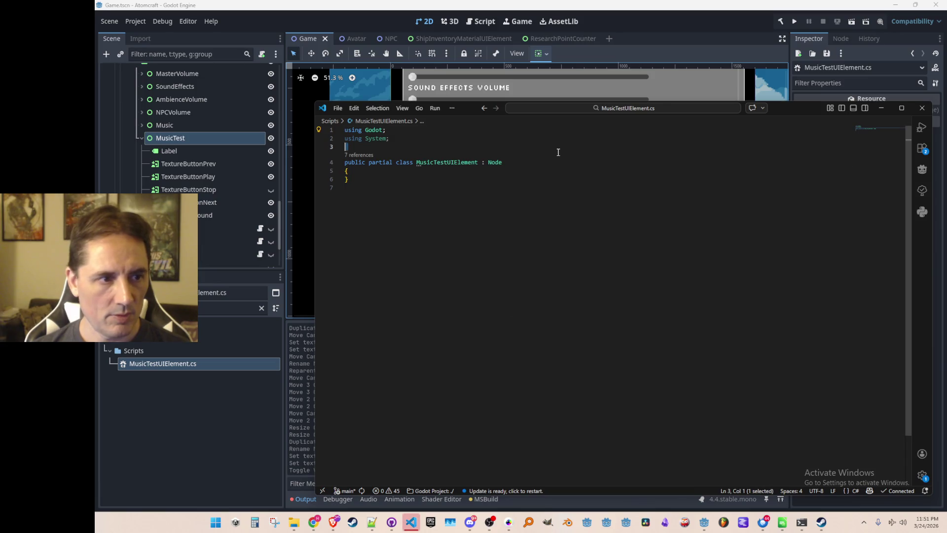
key("Return")
key("Return")
type("namespace Atomr")
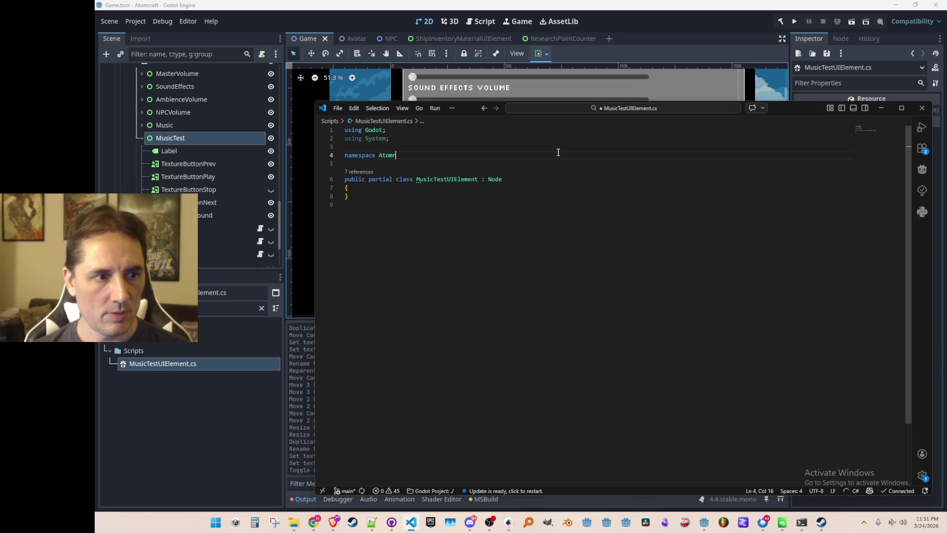
key("Down")
key("Down")
key("Down")
key("End")
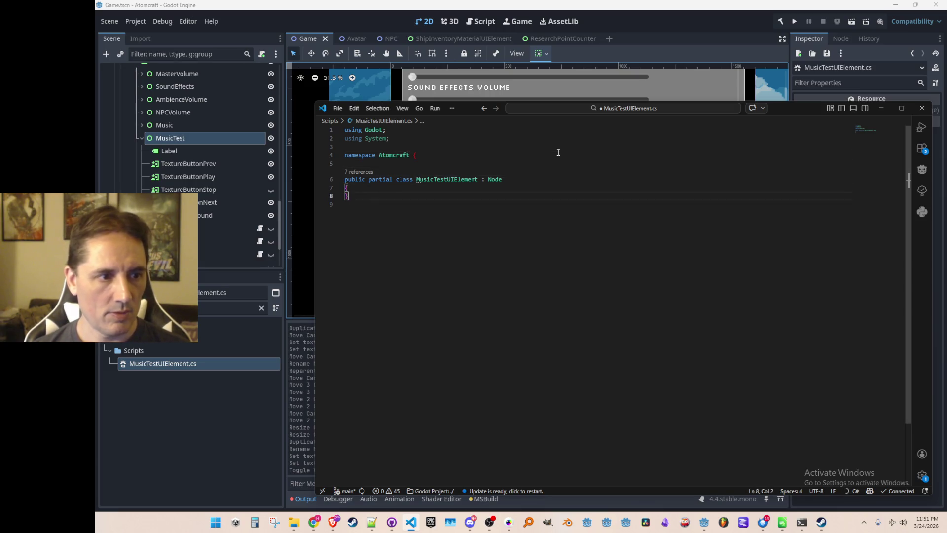
type("}")
key("Return")
key("ctrl+z")
key("ctrl+z")
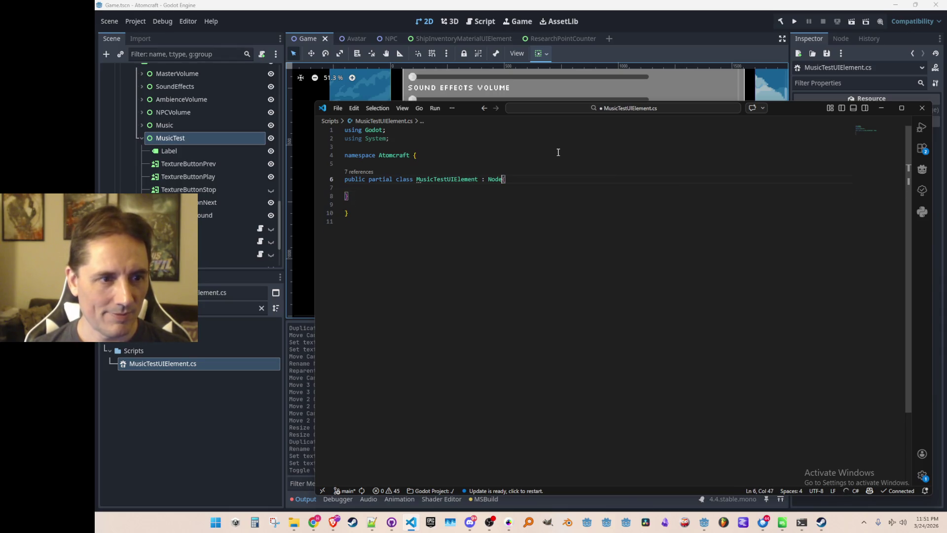
Step: Change the class's base from Node to Control and save the script
key("ctrl+BackSpace")
type("Control")
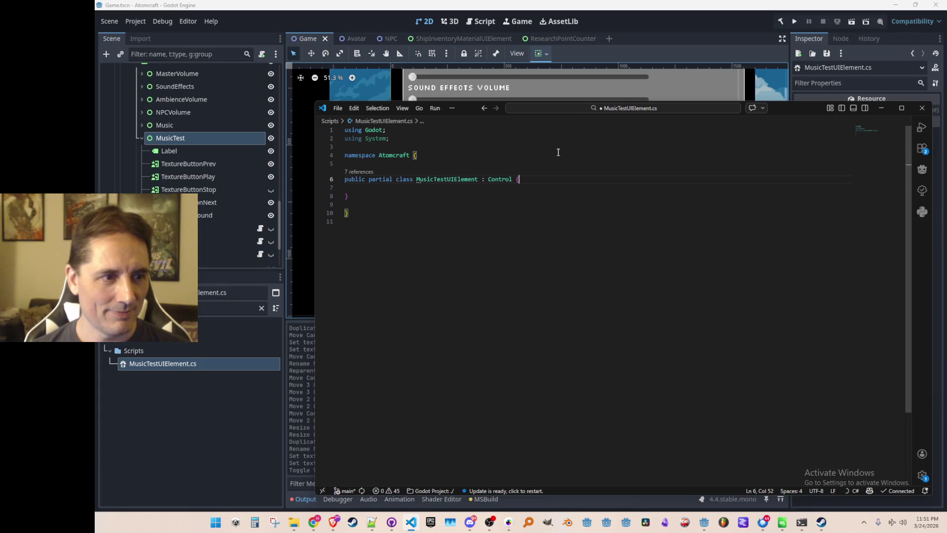
key("ctrl+s")
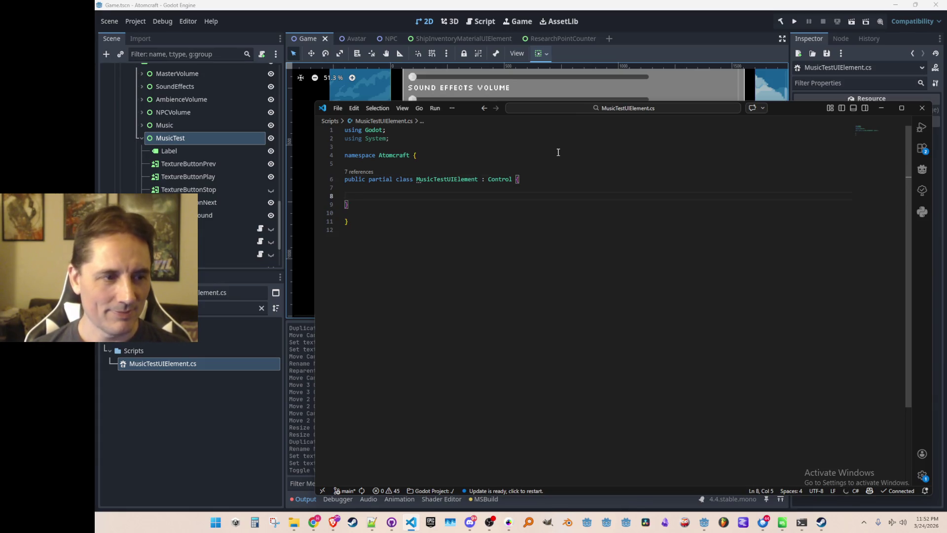
key("alt+Tab")
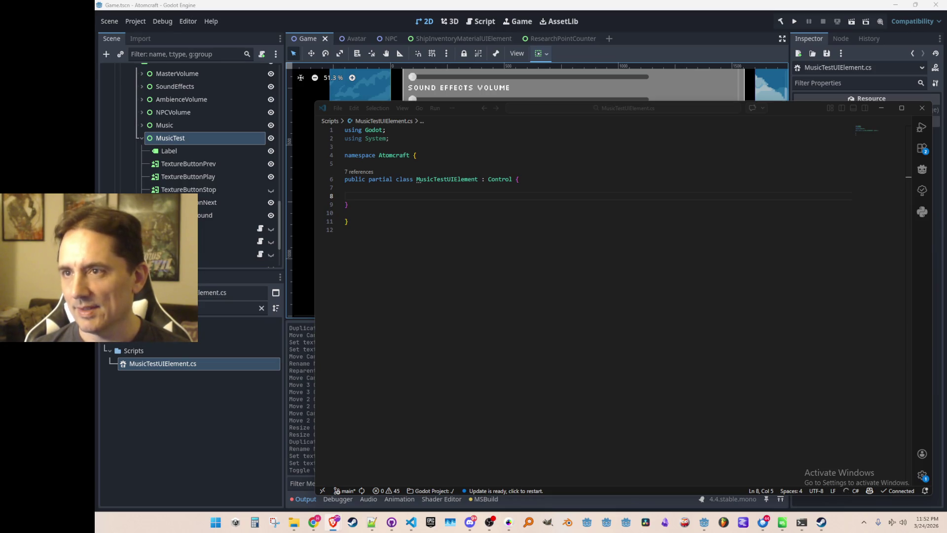
key("alt+Tab")
left_click_drag(789, 32, 795, 51)
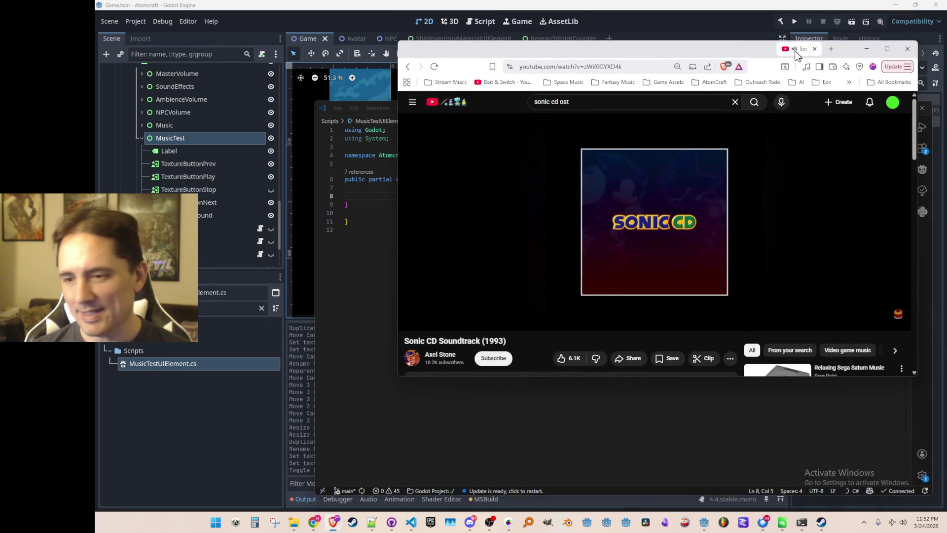
mouse_move(684, 209)
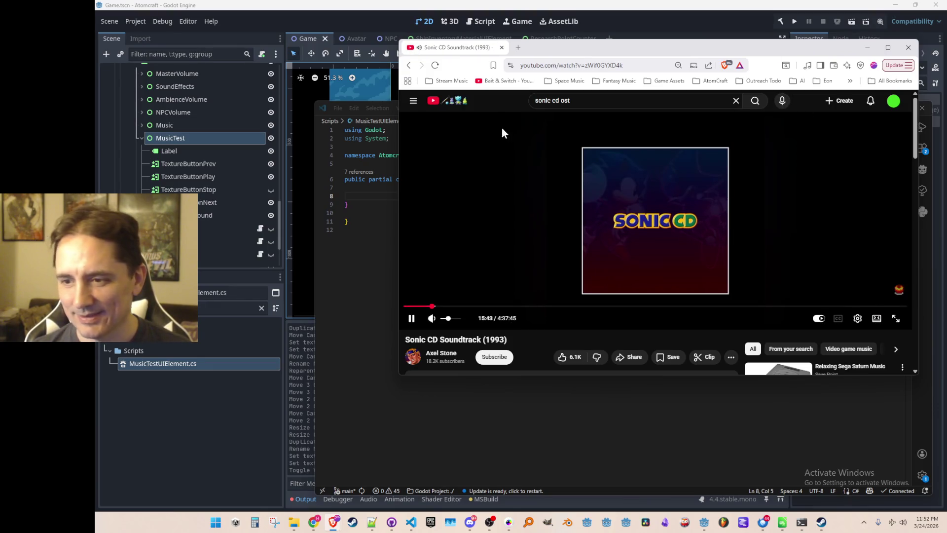
left_click_drag(442, 53, 459, 55)
key("super+Down")
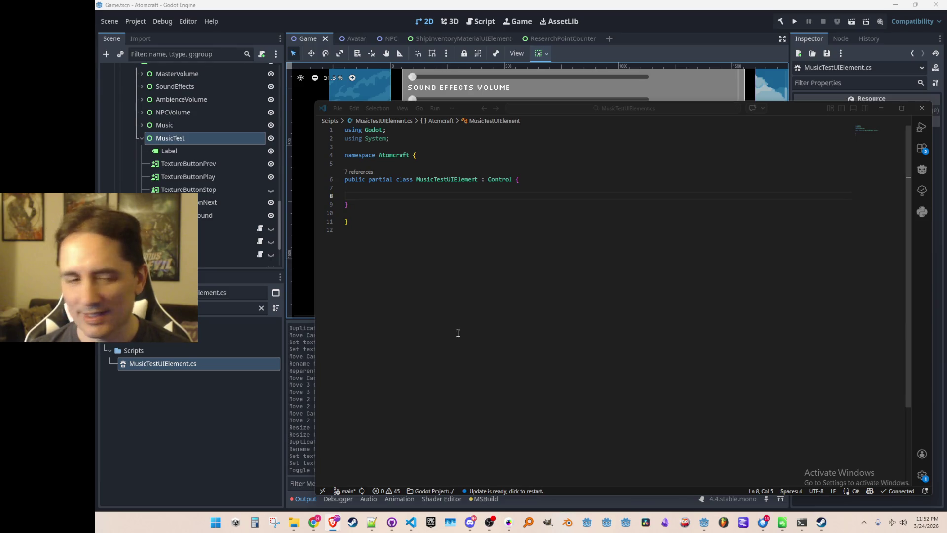
Step: Add an empty 'public void Init()' method inside the MusicTestUIElement class and save
left_click(532, 192)
type("MusicTestUIElement")
key("ctrl+shift+Left")
key("BackSpace")
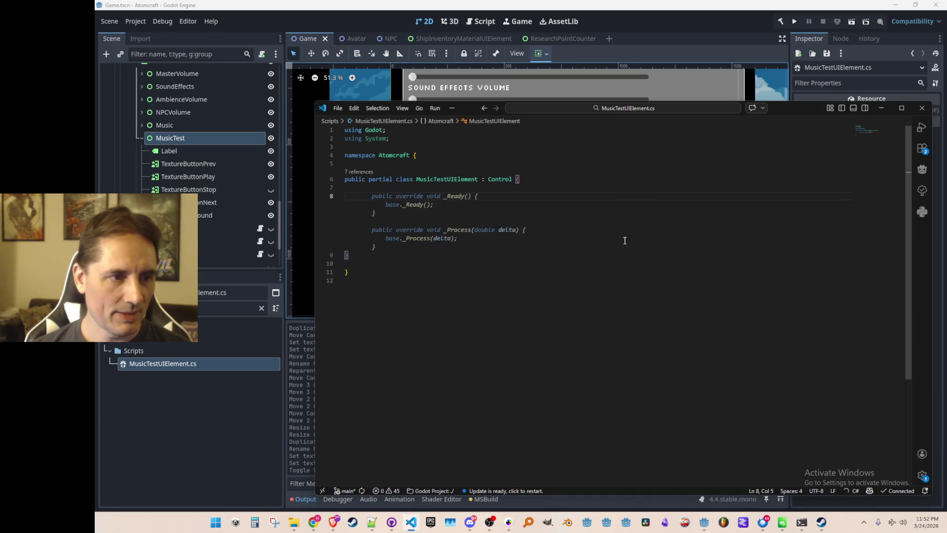
type("public void Init() ")
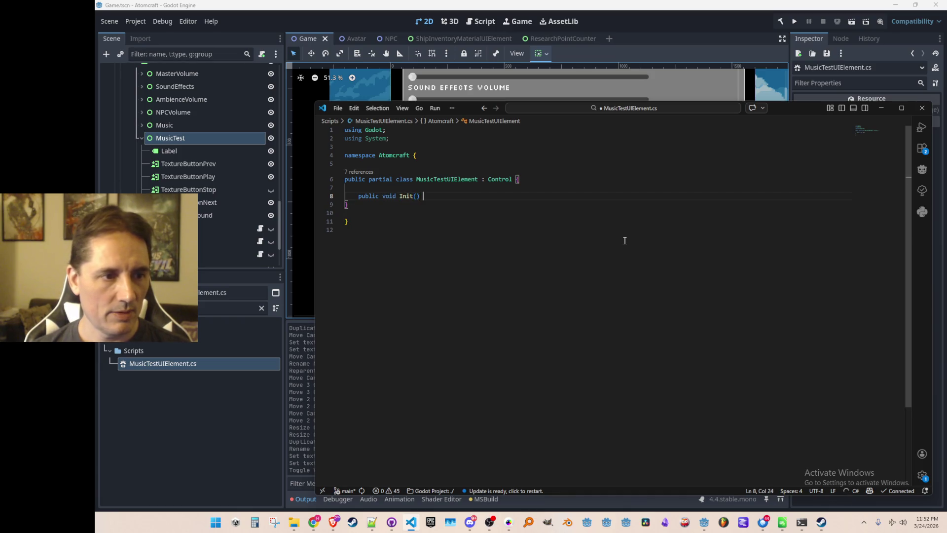
type("{")
key("Return")
type("}")
key("Left")
key("Return")
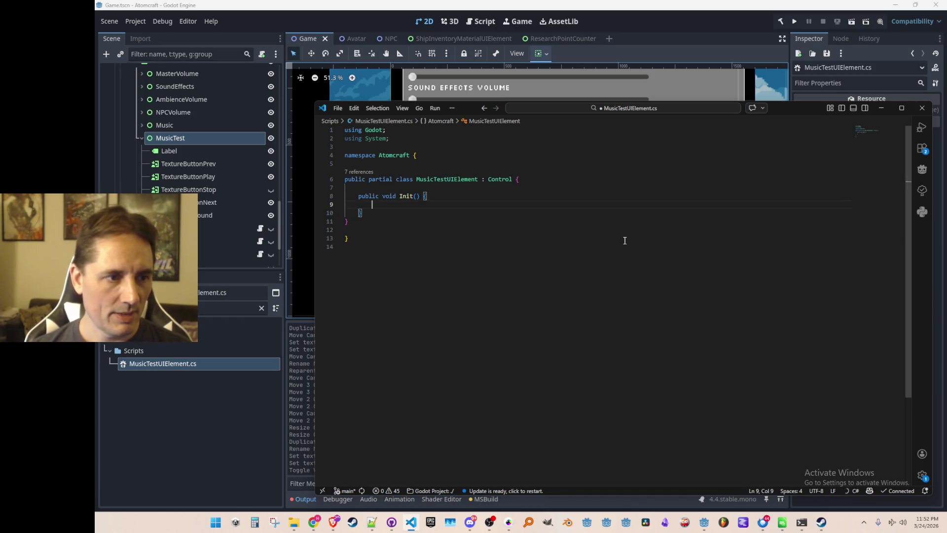
key("Down")
key("Return")
key("Return")
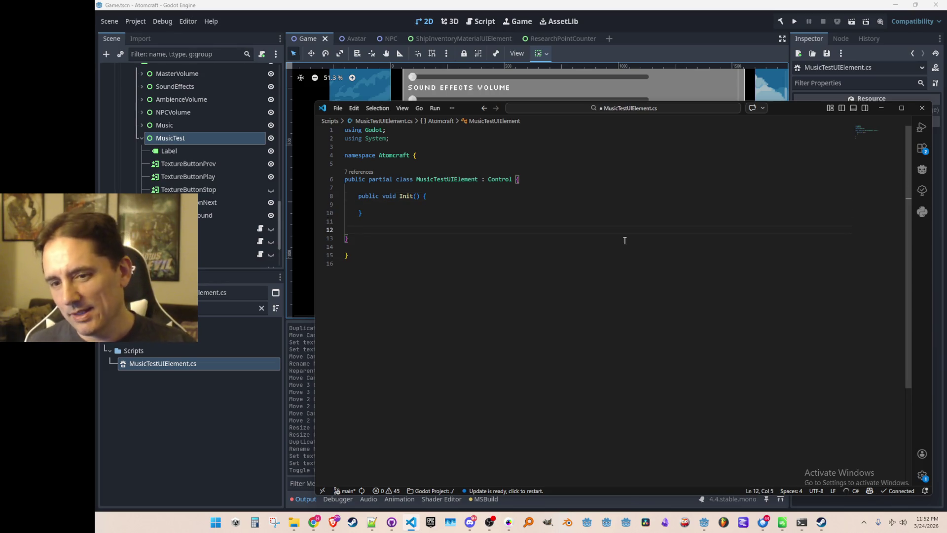
key("ctrl+s")
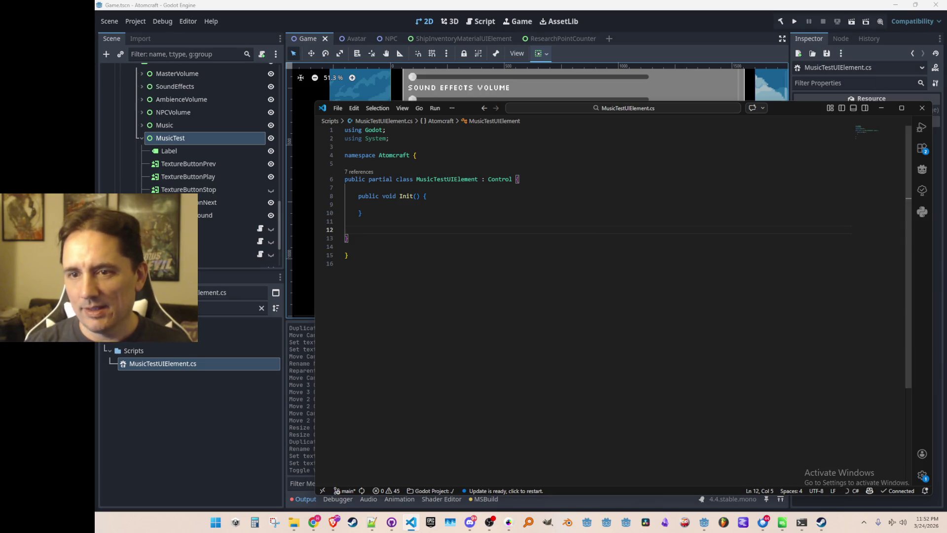
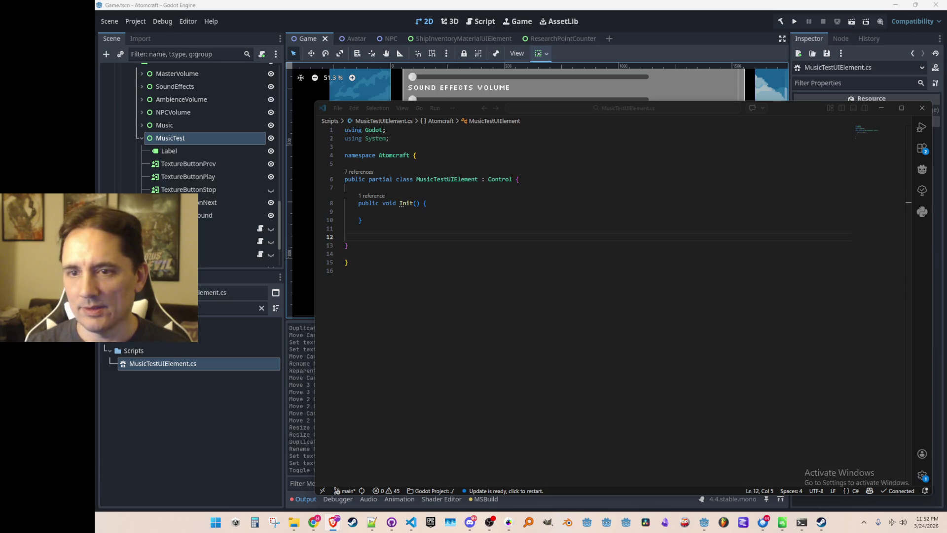
Step: Briefly check the soundtrack video window, then hide it again
key("alt+Tab")
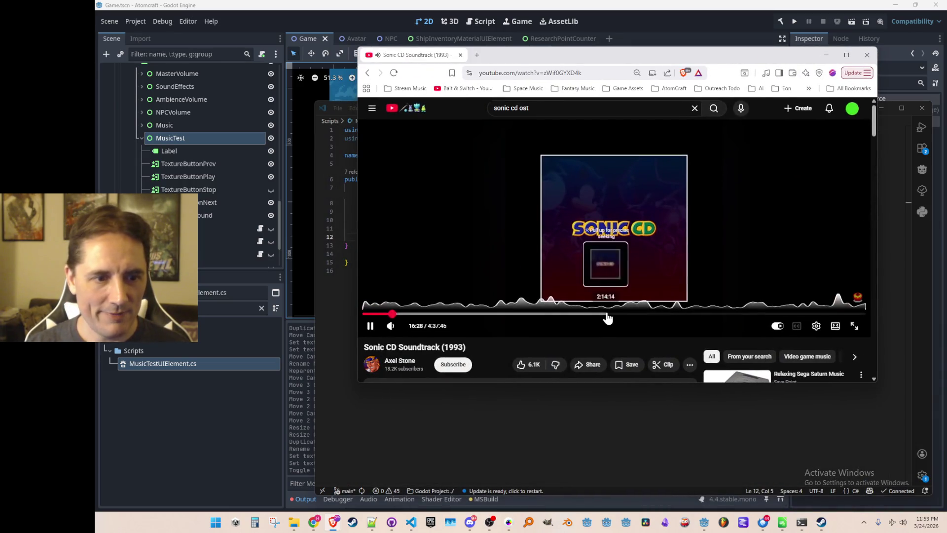
scroll(589, 285, "down", 2)
scroll(575, 273, "down", 1)
scroll(587, 253, "up", 3)
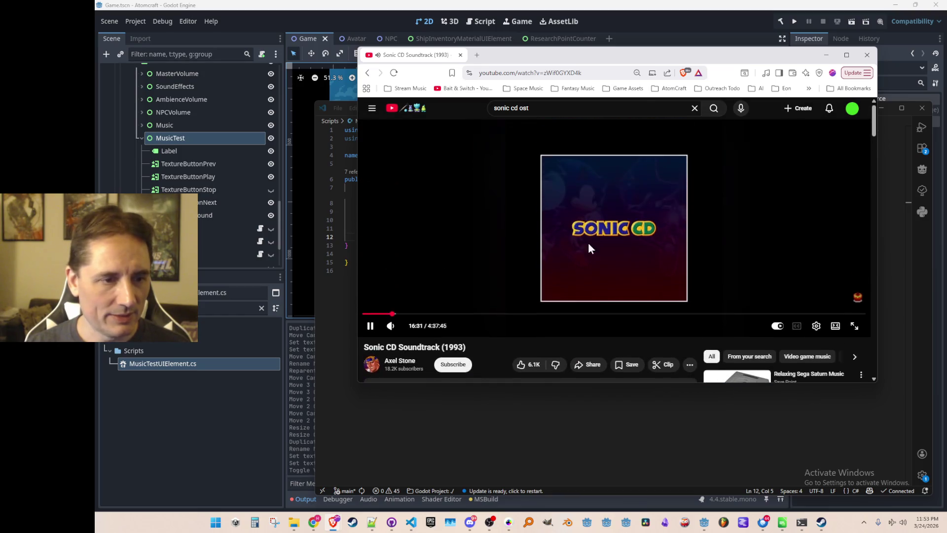
left_click(826, 54)
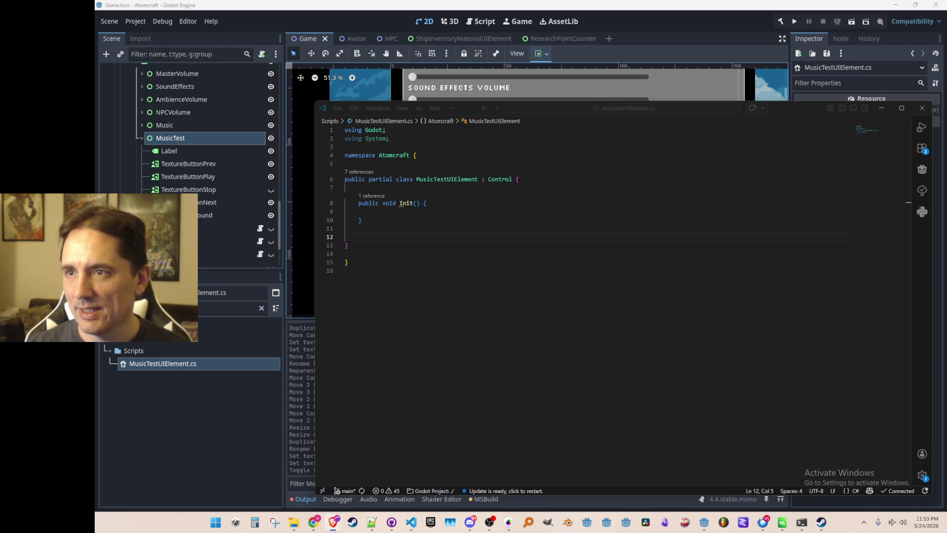
Step: Declare TextureButton fields Prev, Play, Stop, Next above Init and begin the Prev assignment inside Init
left_click(587, 213)
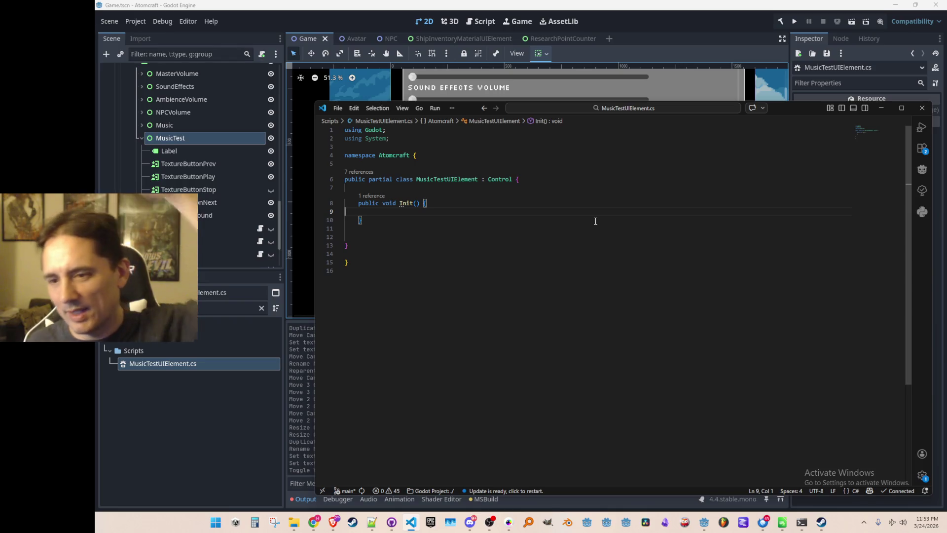
key("Up")
key("Up")
key("Down")
key("Down")
key("Up")
key("Up")
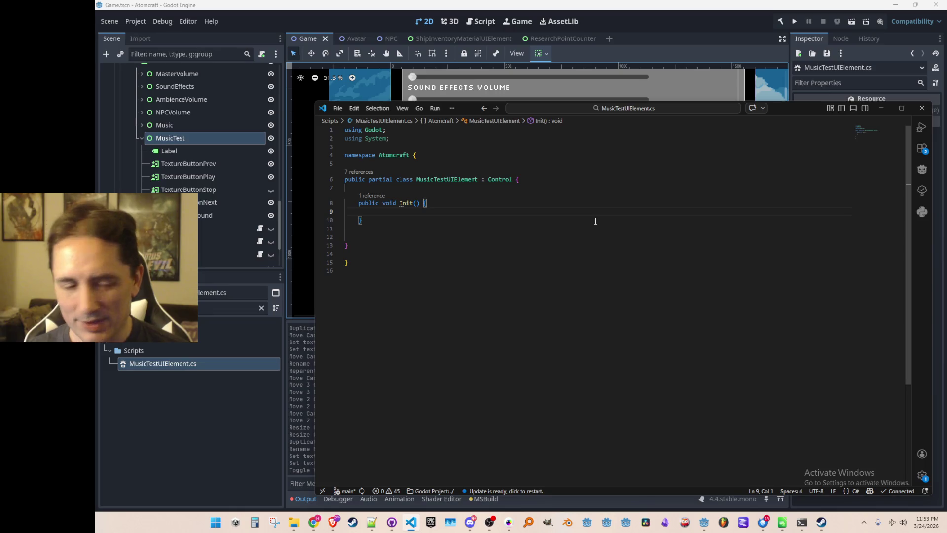
key("Tab")
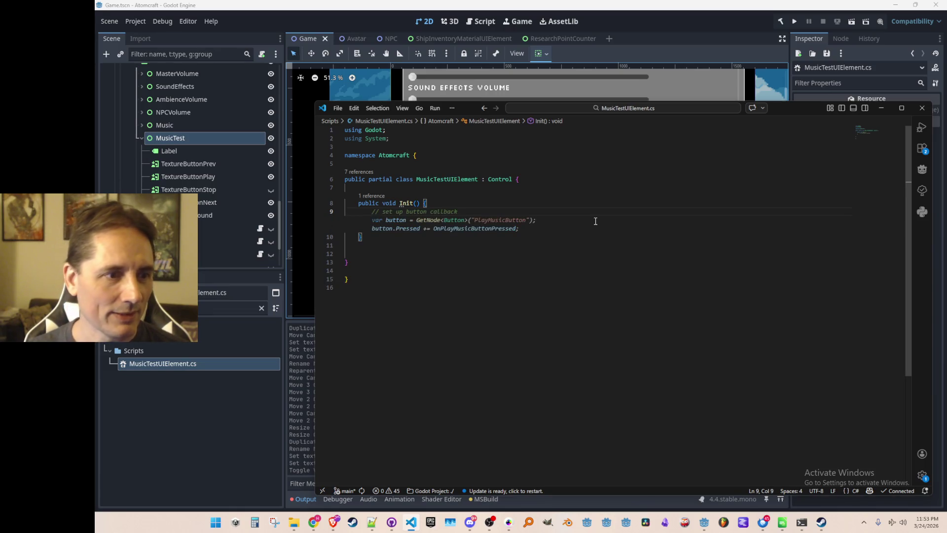
key("Up")
key("ctrl+shift+Return")
key("ctrl+shift+Return")
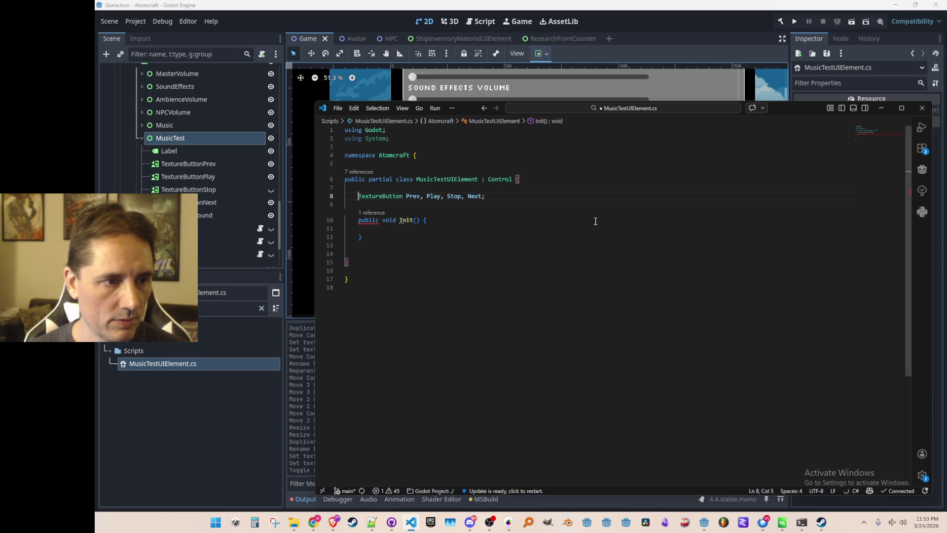
key("Return")
key("Return")
type("Prev = GetNode<")
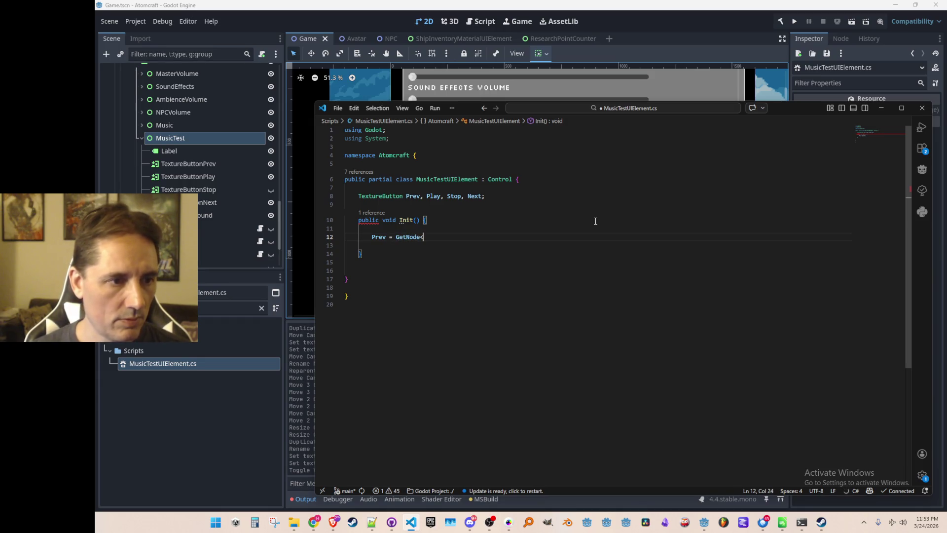
Step: Complete Prev = GetNode<TextureButton>("TextureButtonPrev"); in Init and save the script
key("Up")
key("Up")
key("Up")
key("ctrl+shift+Right")
key("ctrl+c")
key("Down")
key("Down")
key("Down")
key("ctrl+v")
type("(\"Prev")
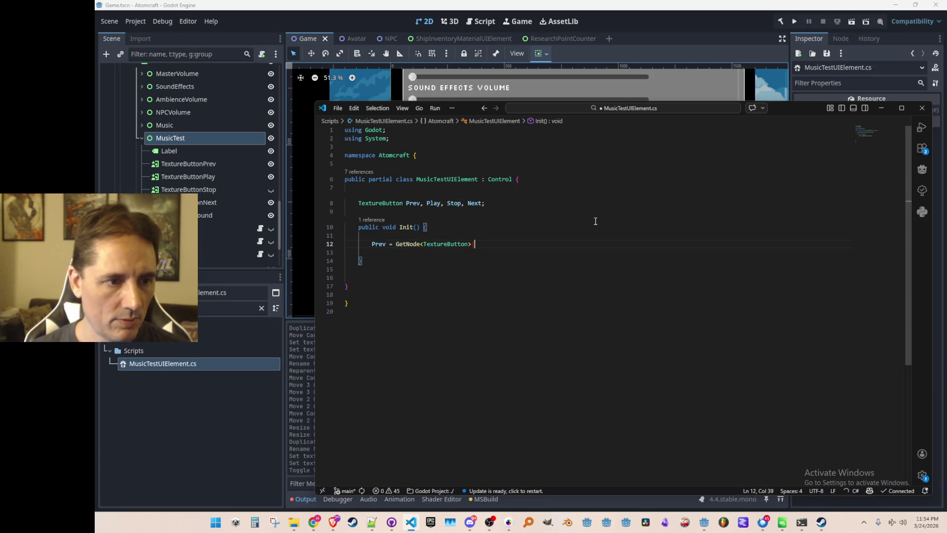
key("BackSpace")
key("BackSpace")
key("BackSpace")
type("TextureButt")
type("onPrev\");")
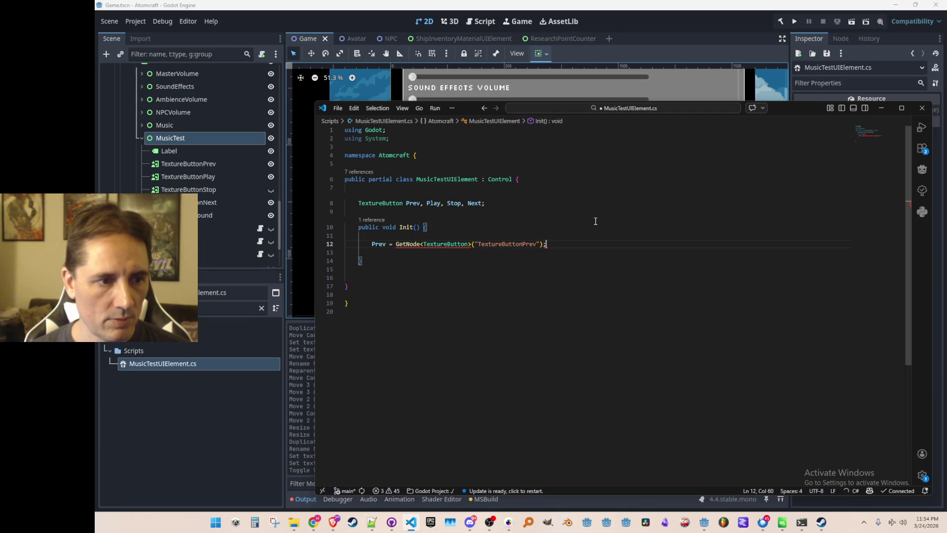
key("Return")
key("ctrl+s")
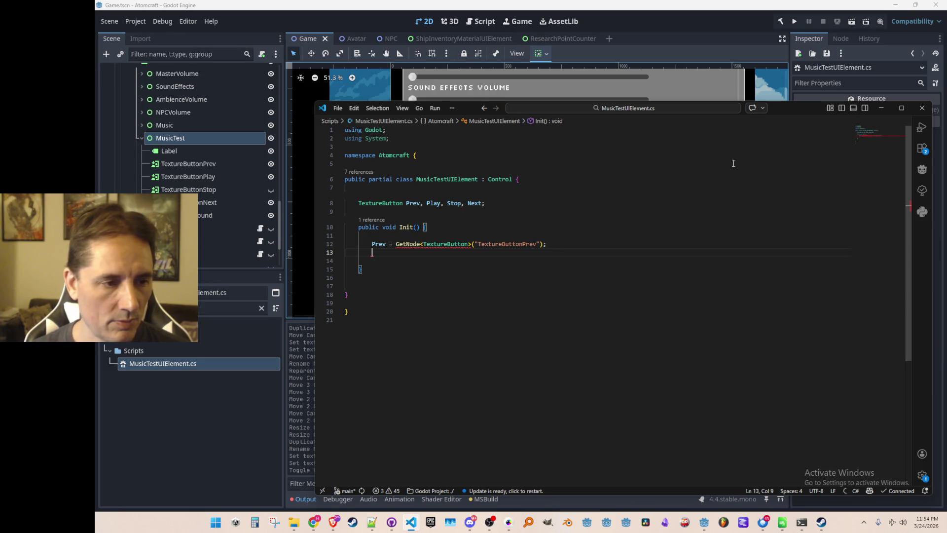
Step: Close VS Code and relaunch MusicTestUIElement.cs from Godot's FileSystem dock in the updated editor
left_click(917, 108)
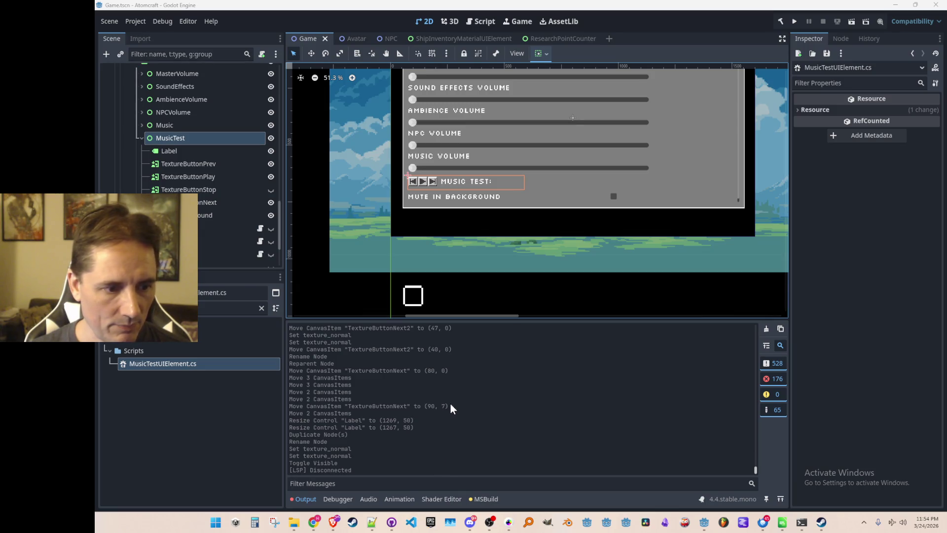
left_click(168, 386)
double_click(173, 363)
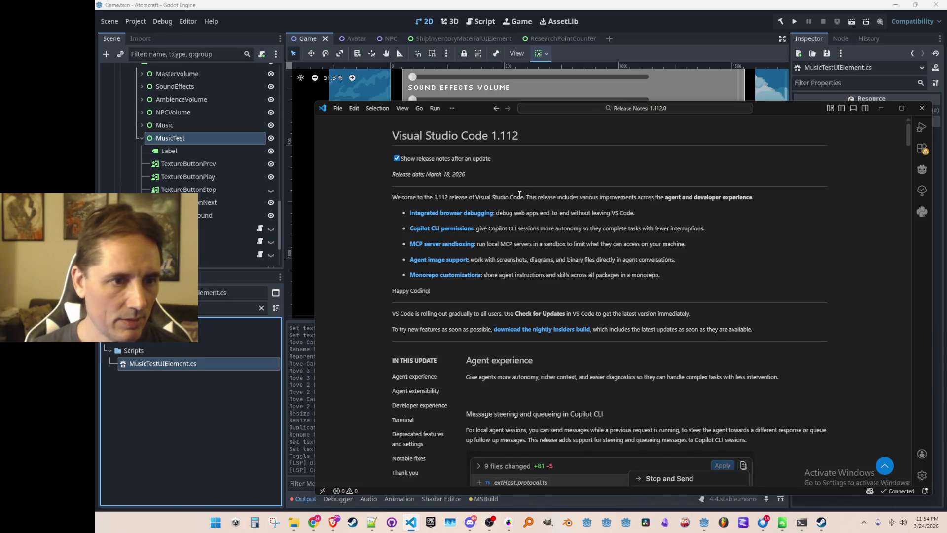
left_click(169, 365)
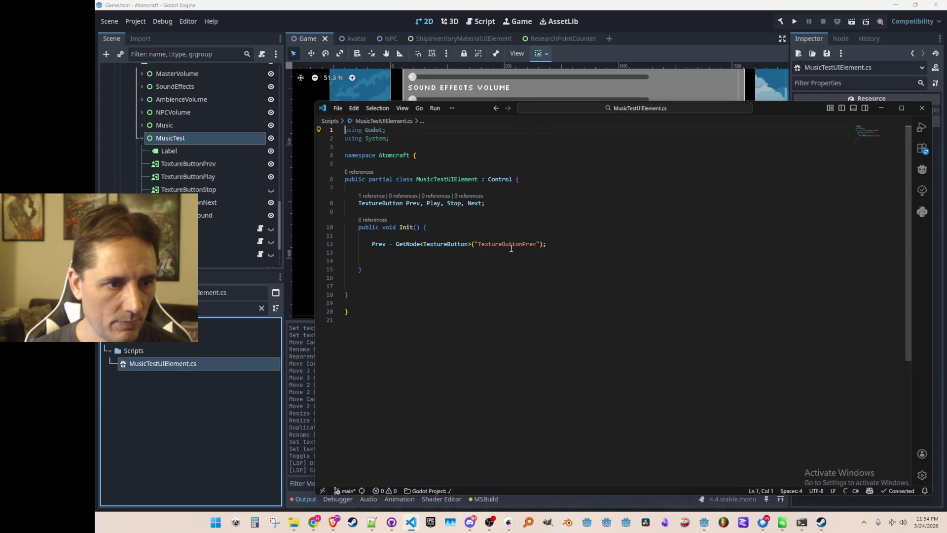
left_click(557, 245)
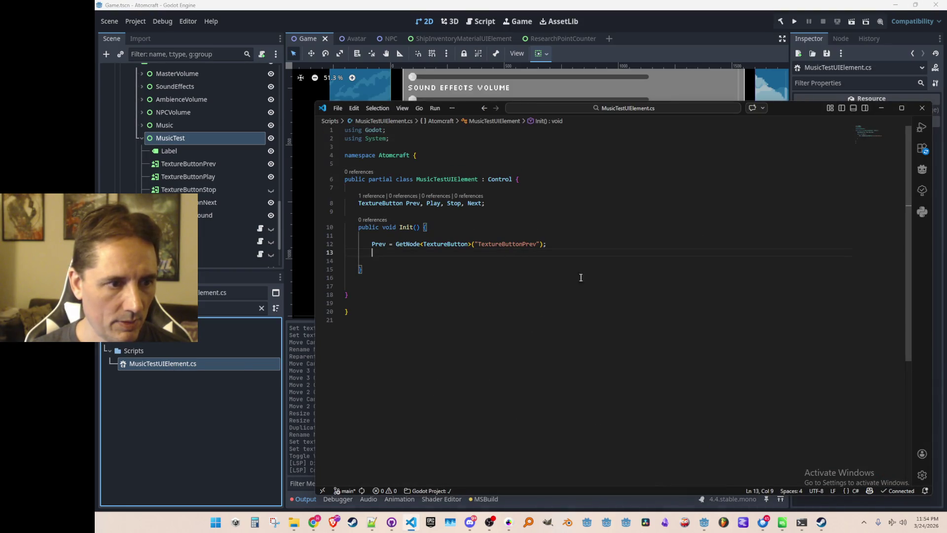
Step: Accept the suggested GetNode assignments for Play, Stop and Next in Init and save
key("Return")
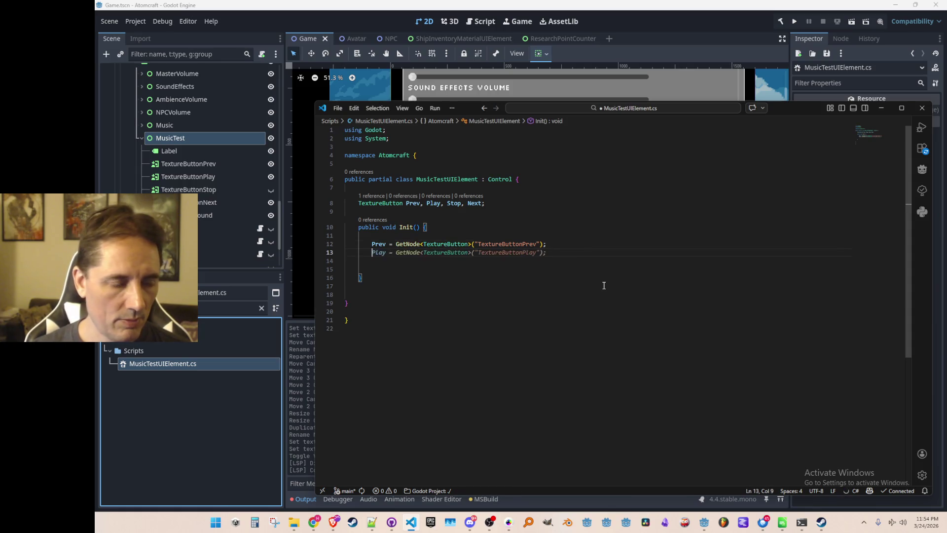
key("Tab")
key("Tab")
key("Tab")
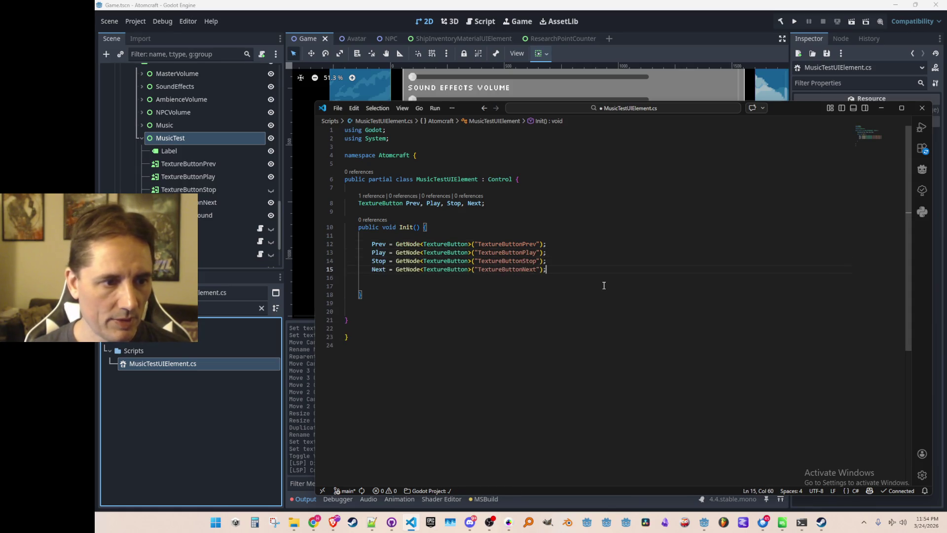
key("Down")
key("Escape")
key("ctrl+shift+k")
key("Down")
key("Down")
key("ctrl+s")
key("Up")
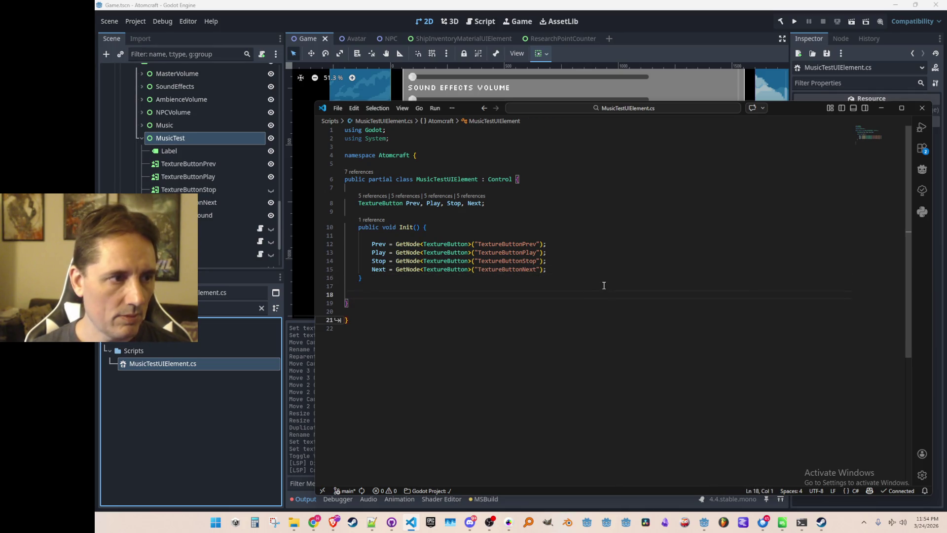
Step: Add a 'Label Label;' field and assign Label = GetNode<Label>("Label"); in Init
key("Up")
key("Up")
key("Up")
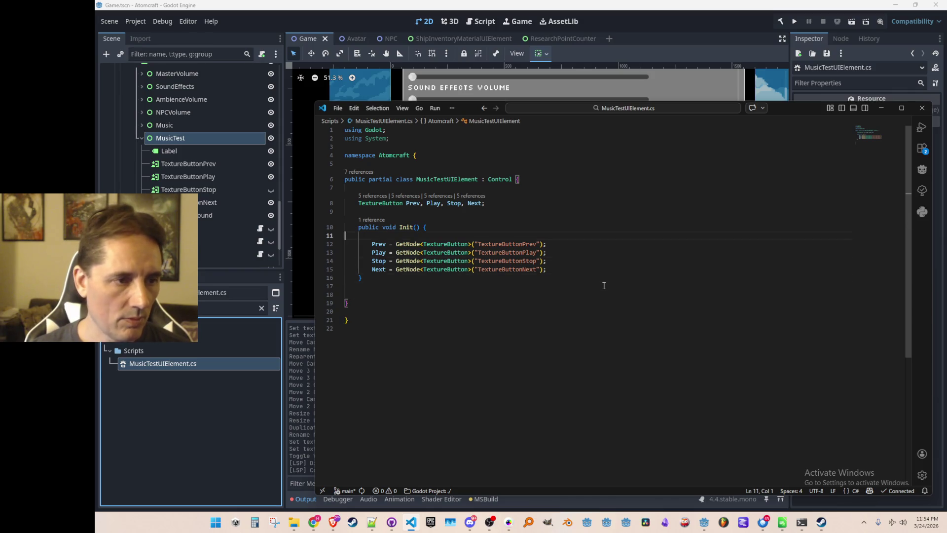
key("End")
key("Return")
type("abel Label")
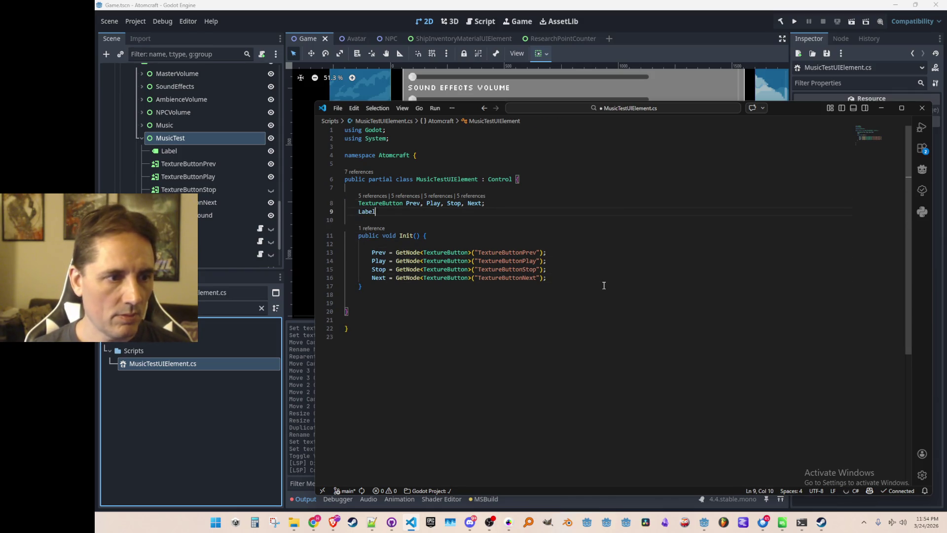
key("Down")
key("Down")
key("Down")
key("End")
key("Return")
key("Return")
type("Label = GetNode<Label>(\"Label\");")
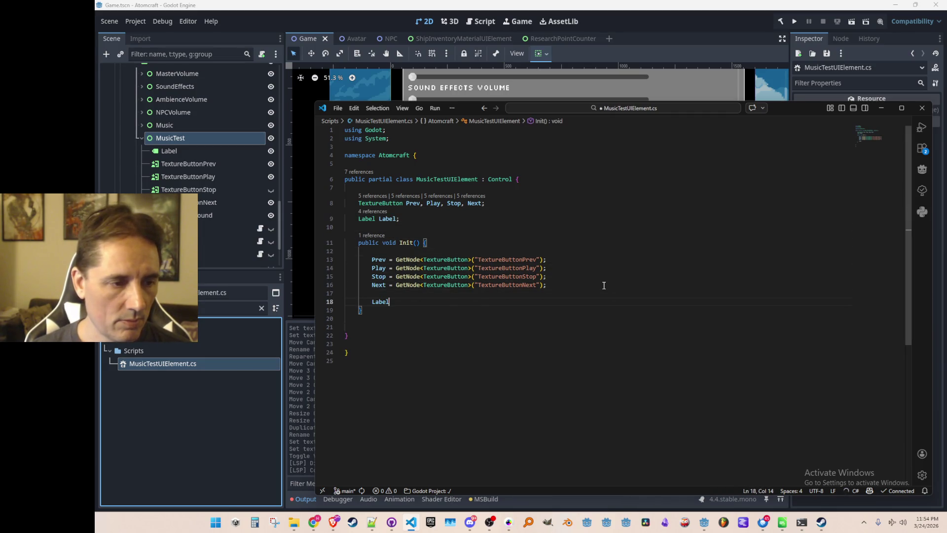
key("Down")
key("Down")
key("Down")
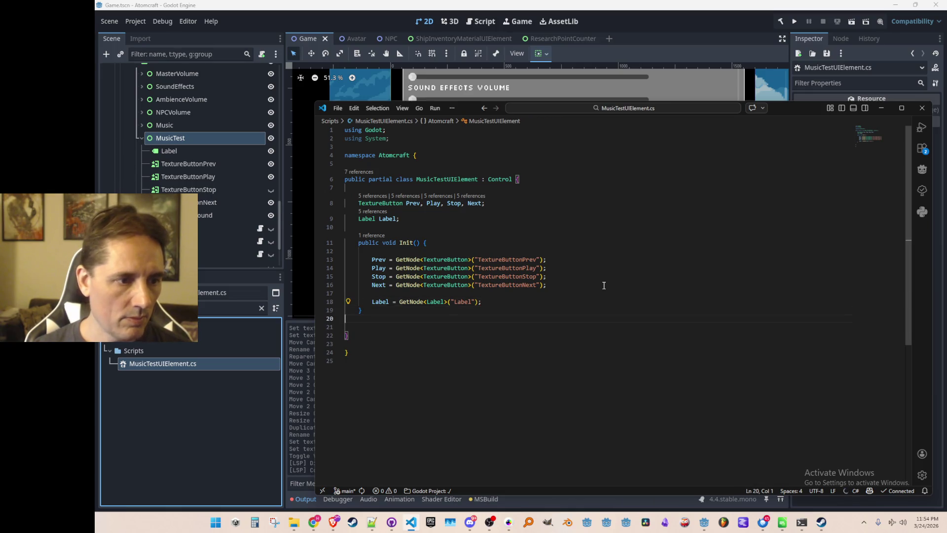
key("Tab")
Step: Add an OnLocalizationChanged method setting Label.Text = Tr("Music Test"); and save
type("public void Refresh")
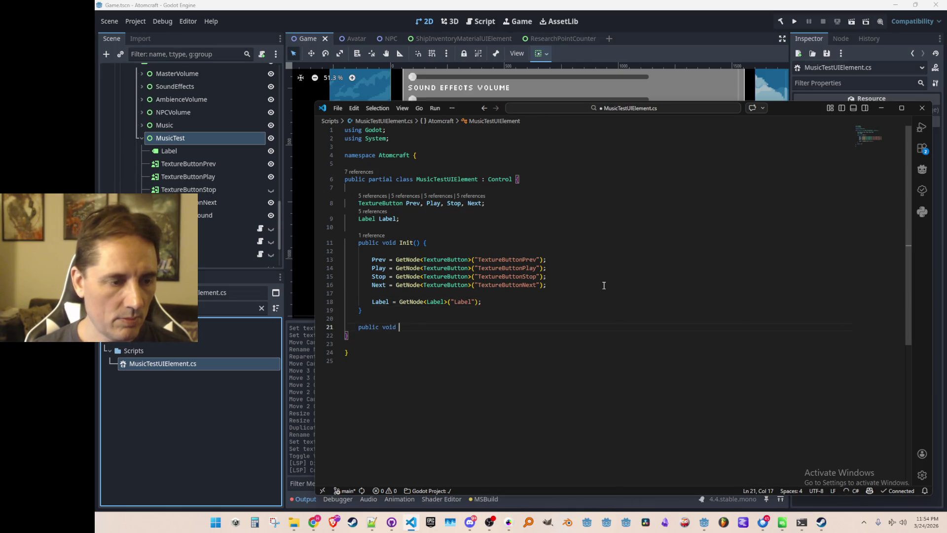
key("ctrl+shift+Left")
type("O")
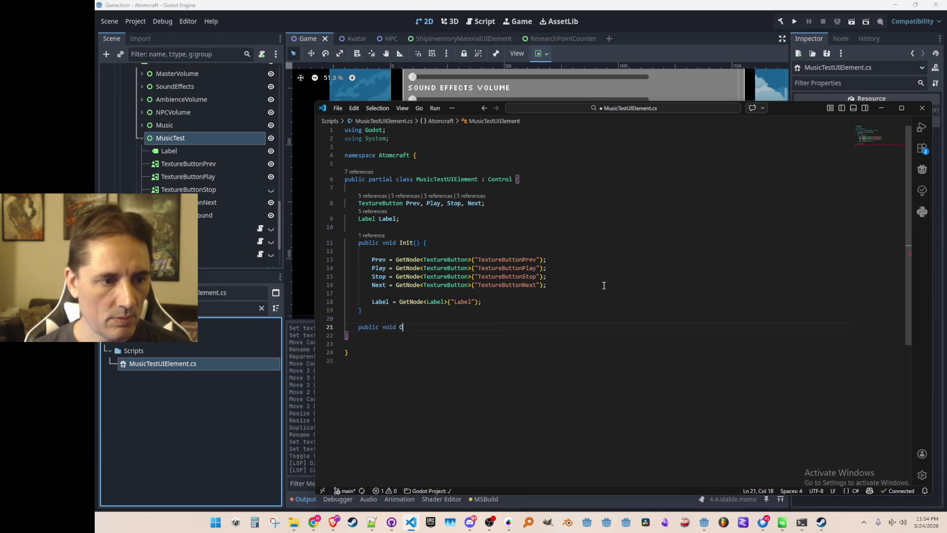
type("nLocalizationChange")
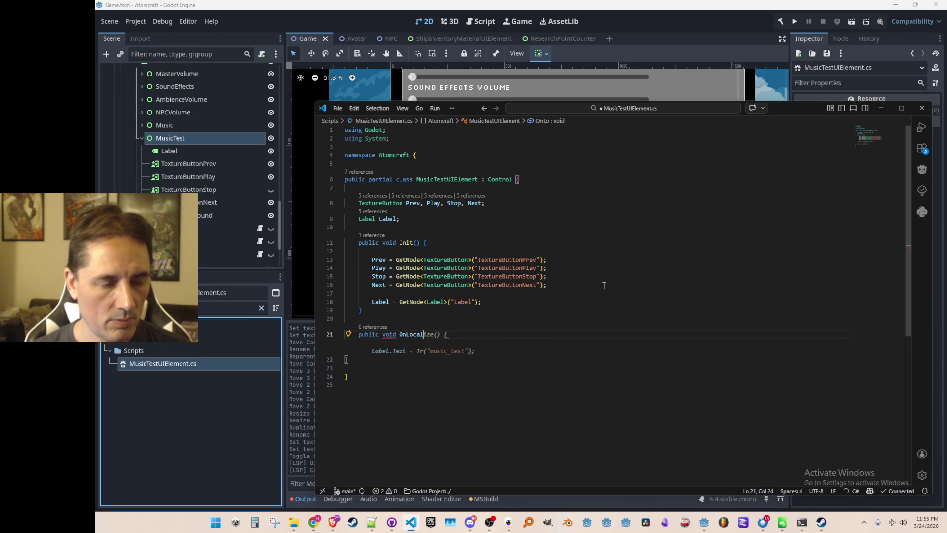
key("Tab")
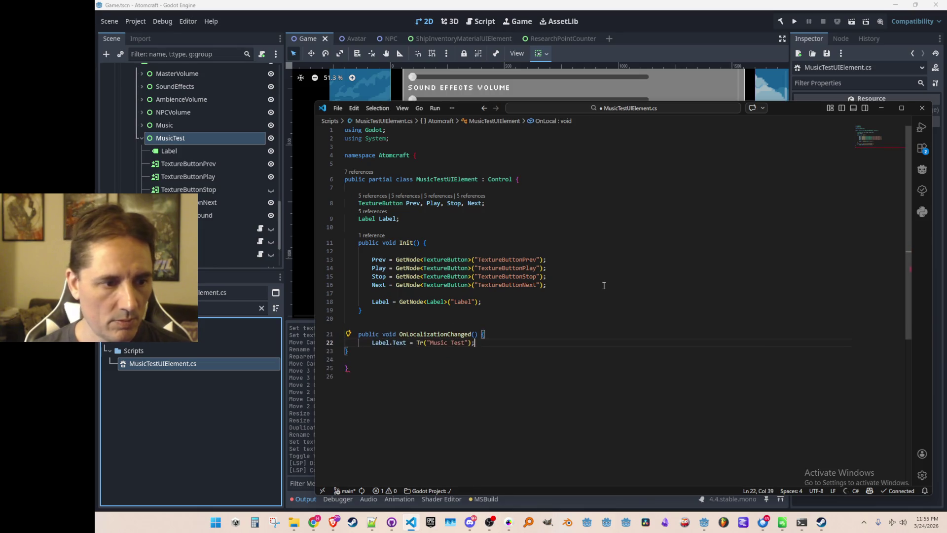
key("Return")
type("}")
key("ctrl+s")
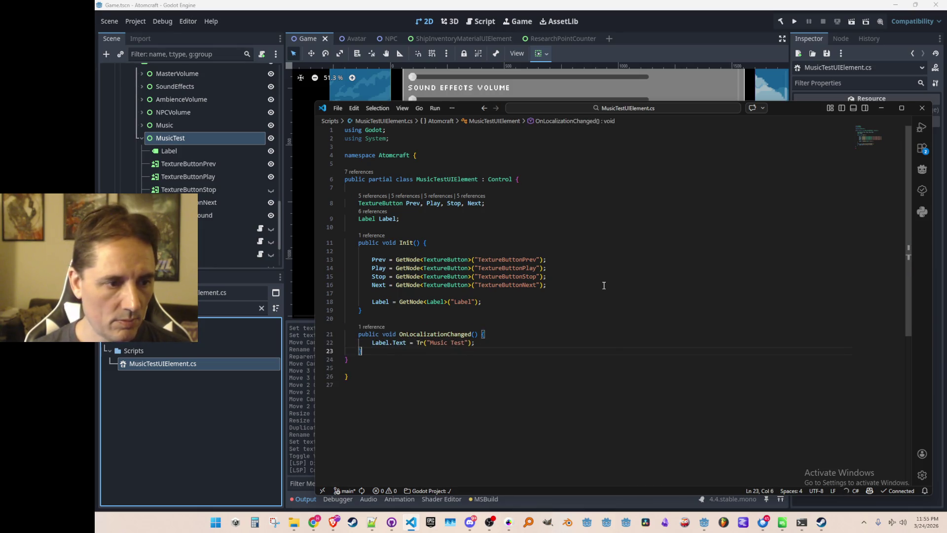
Step: Undo the half-typed extra method, clear the Music Test string text, and switch back to Godot
scroll(603, 285, "down", 1)
key("Return")
key("Return")
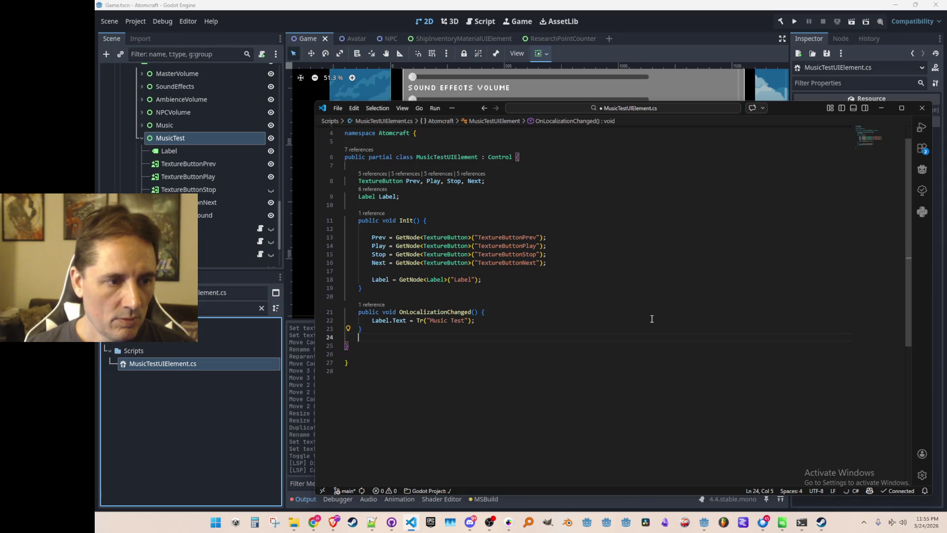
type("public voi")
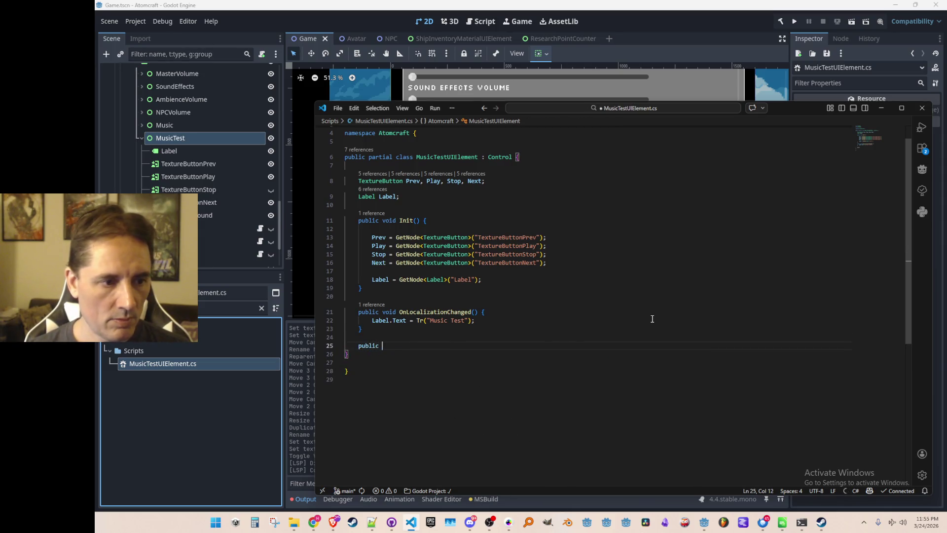
key("ctrl+z")
key("ctrl+z")
key("ctrl+z")
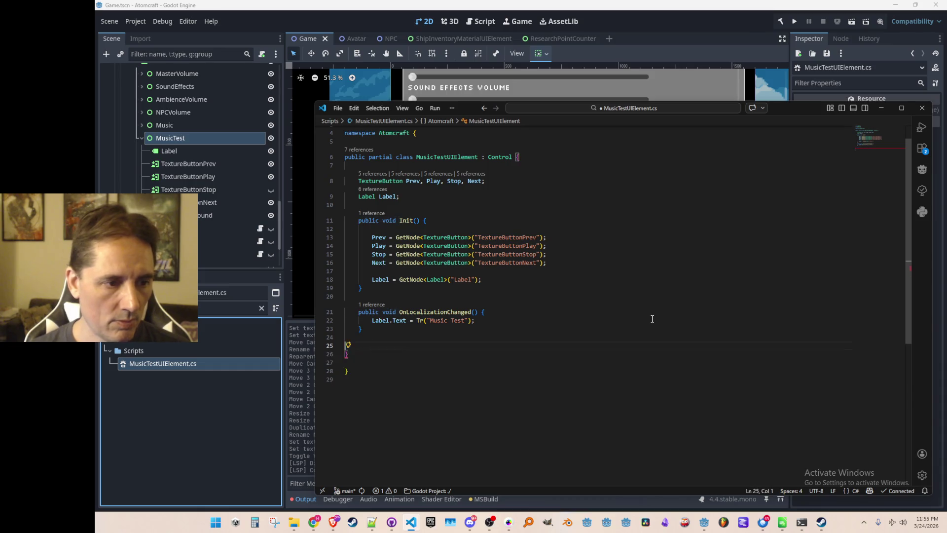
key("Left")
key("Left")
key("Left")
key("ctrl+shift+Left")
key("ctrl+shift+Left")
key("BackSpace")
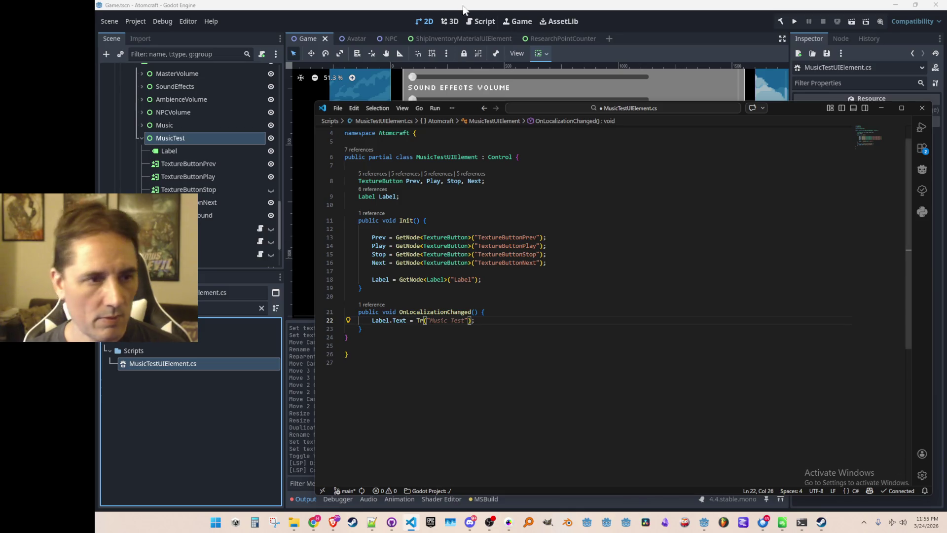
left_click(612, 10)
scroll(525, 196, "down", 2)
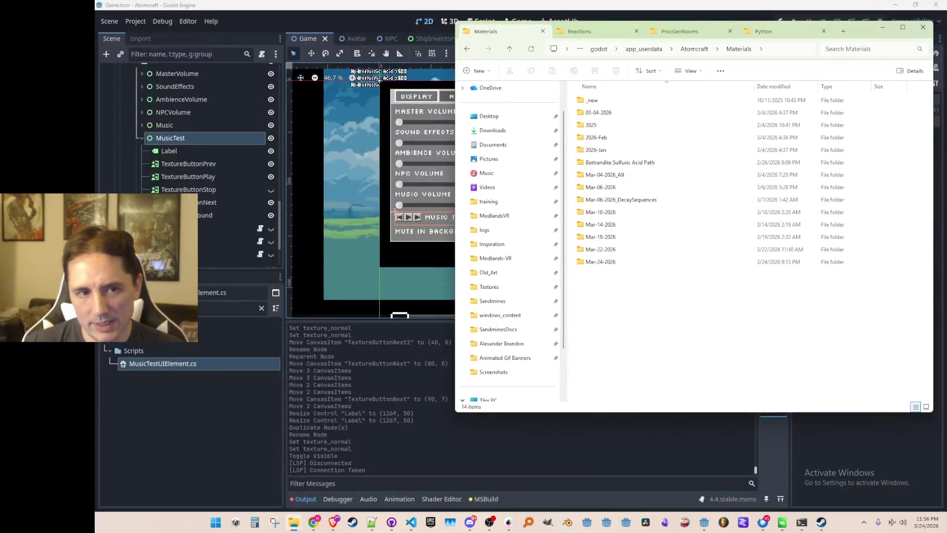
Step: Minimize the File Explorer window showing the Materials folder
left_click(883, 28)
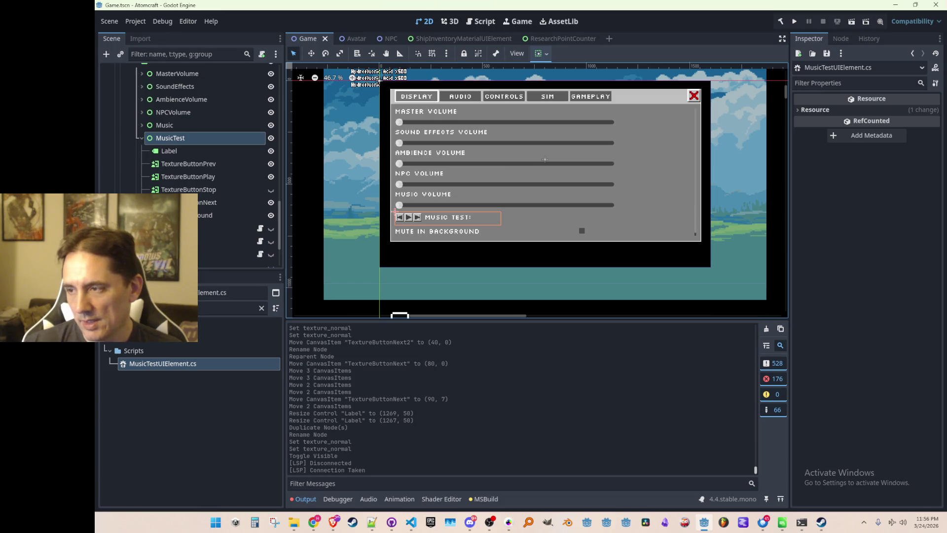
scroll(661, 177, "up", 1)
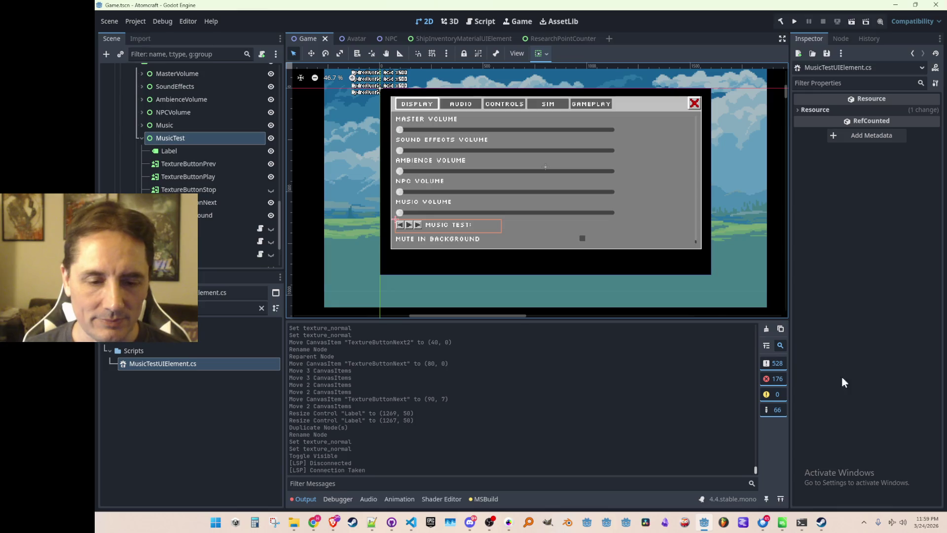
Step: In the Steam store, search 'away team' and open the Away Team store page
mouse_move(818, 515)
left_click(790, 476)
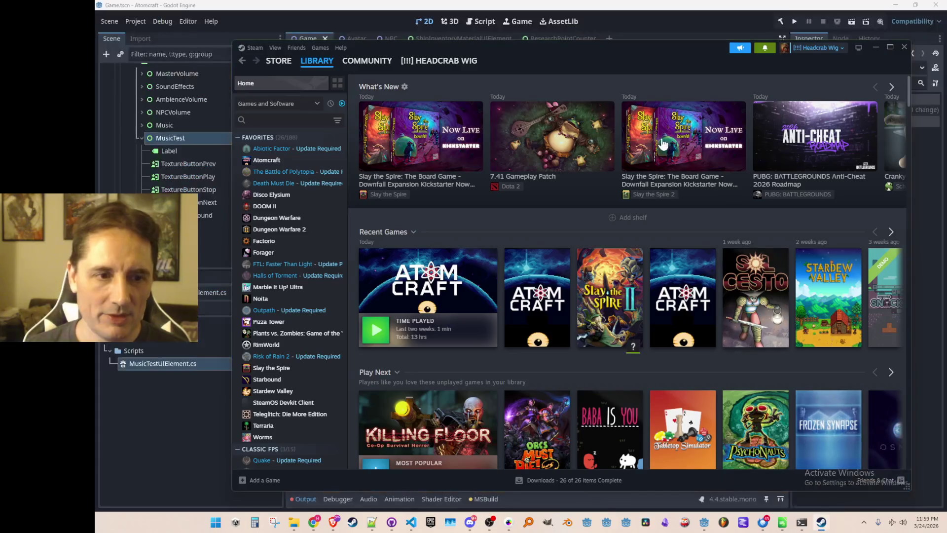
left_click(277, 62)
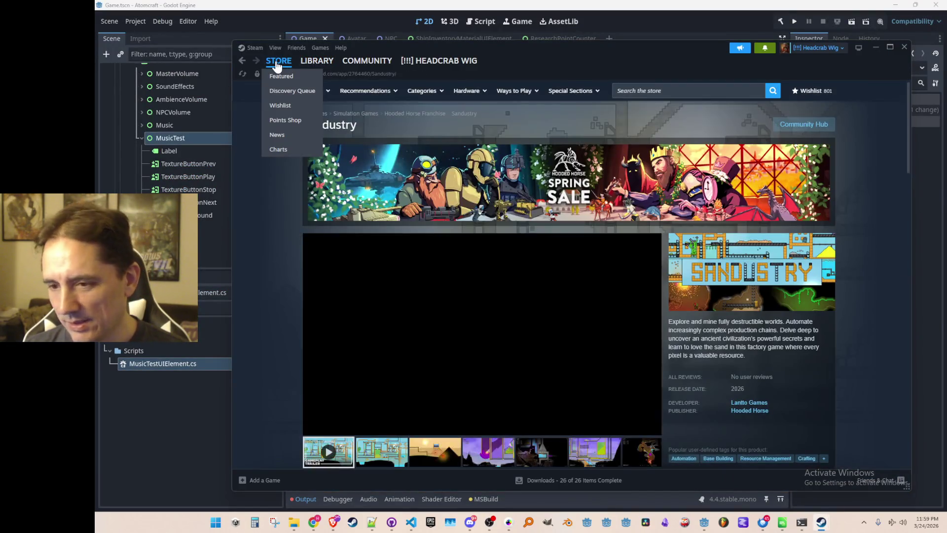
left_click(277, 66)
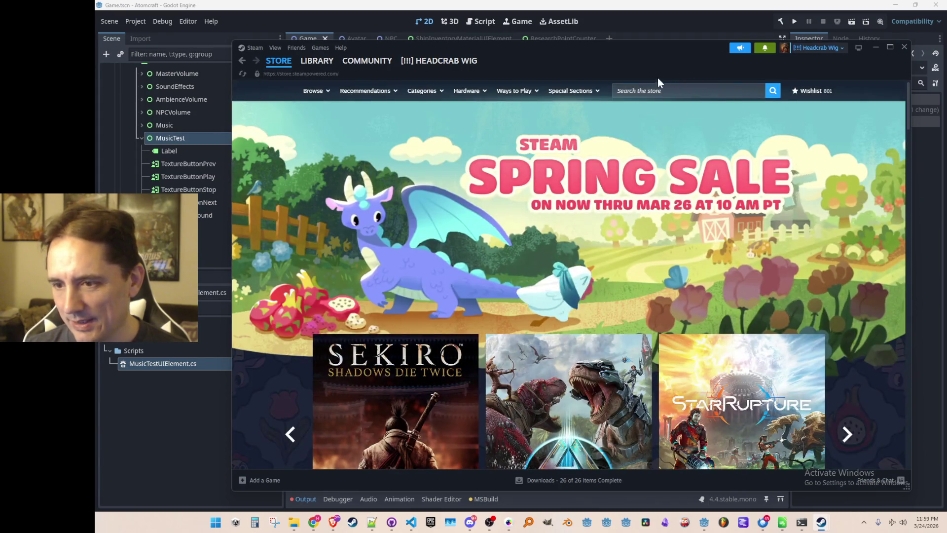
left_click(657, 90)
type("away team")
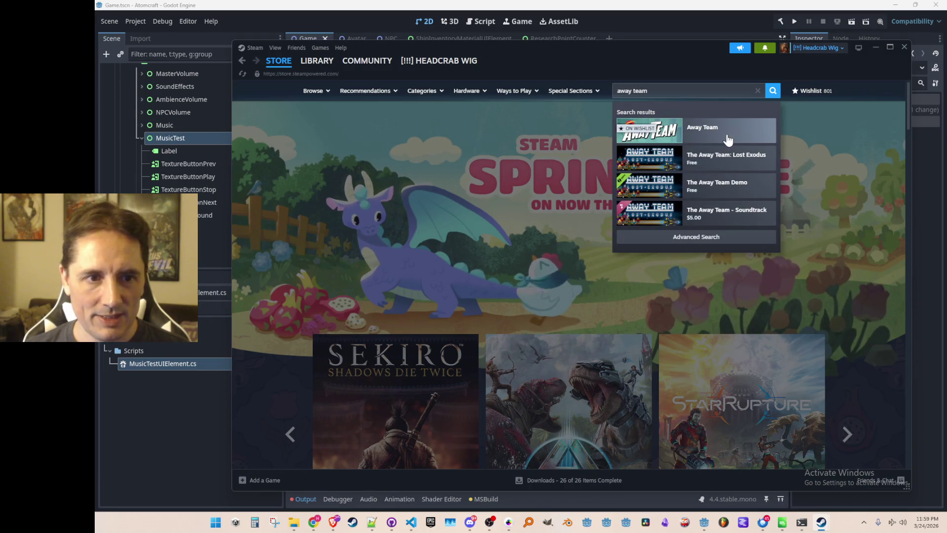
left_click(696, 129)
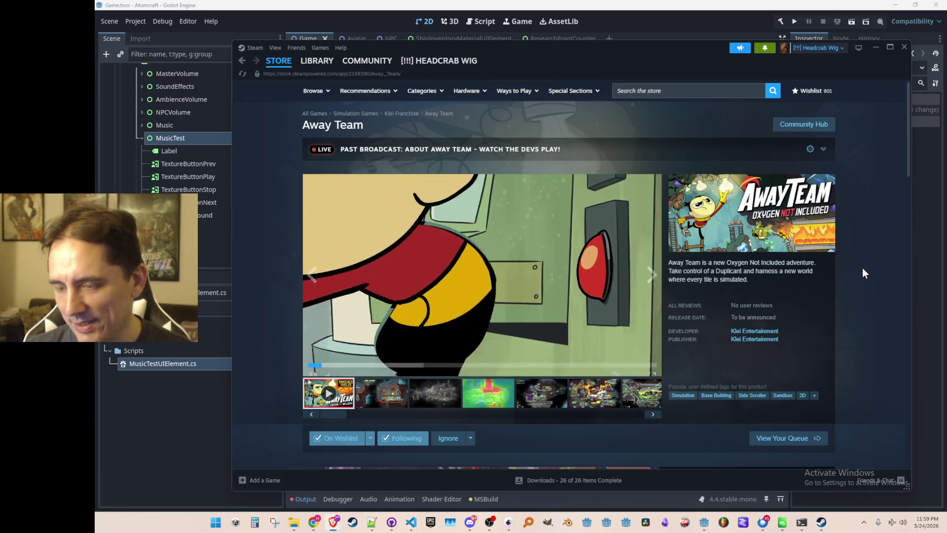
Step: Browse through several of the game's screenshots on the store page
mouse_move(597, 251)
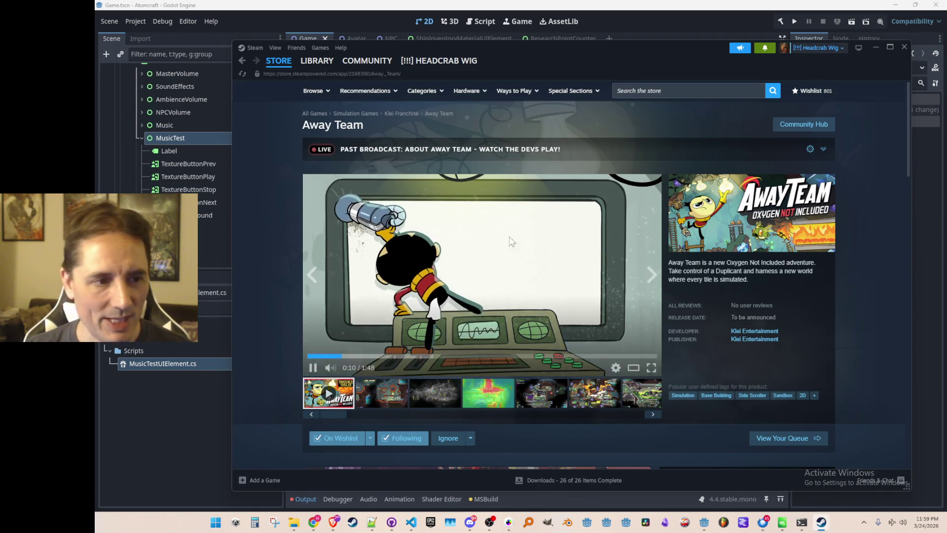
left_click(393, 391)
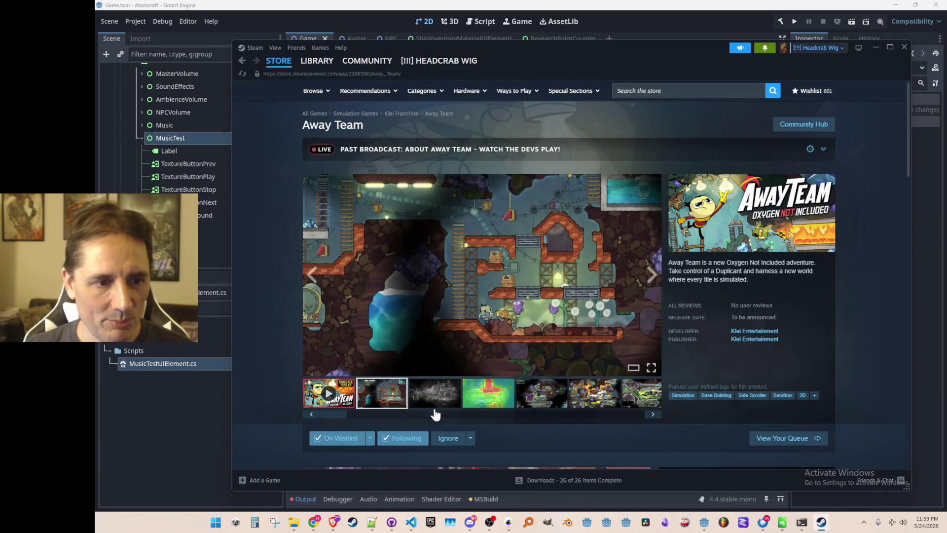
left_click(481, 404)
left_click(526, 395)
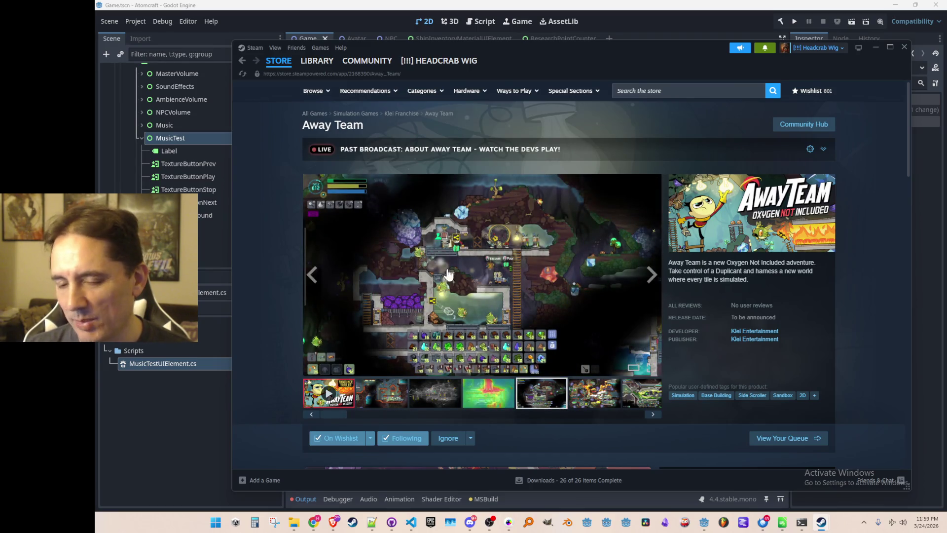
left_click(599, 398)
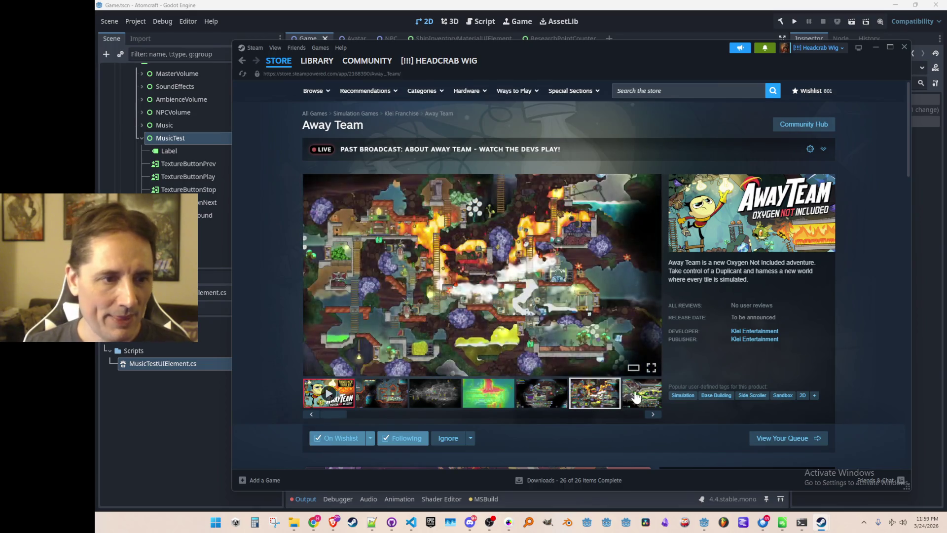
left_click(636, 395)
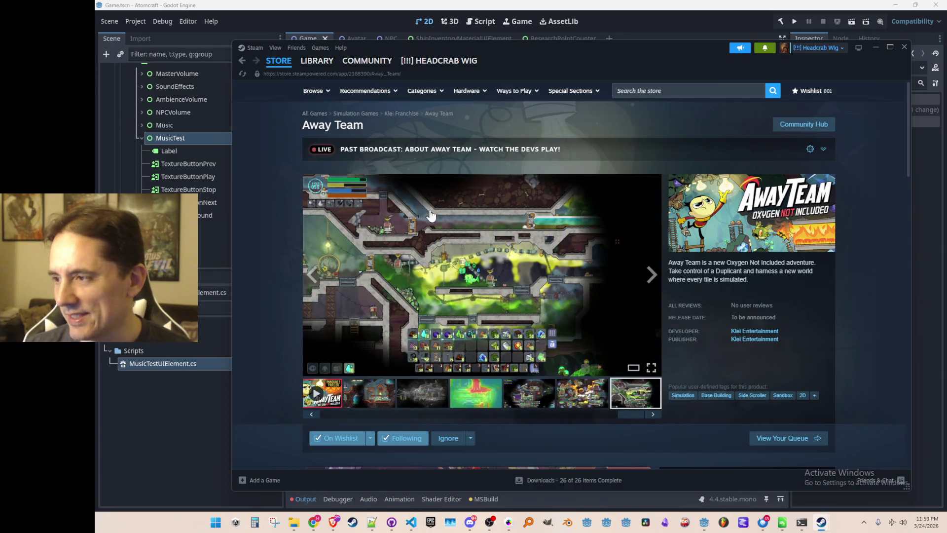
left_click(582, 402)
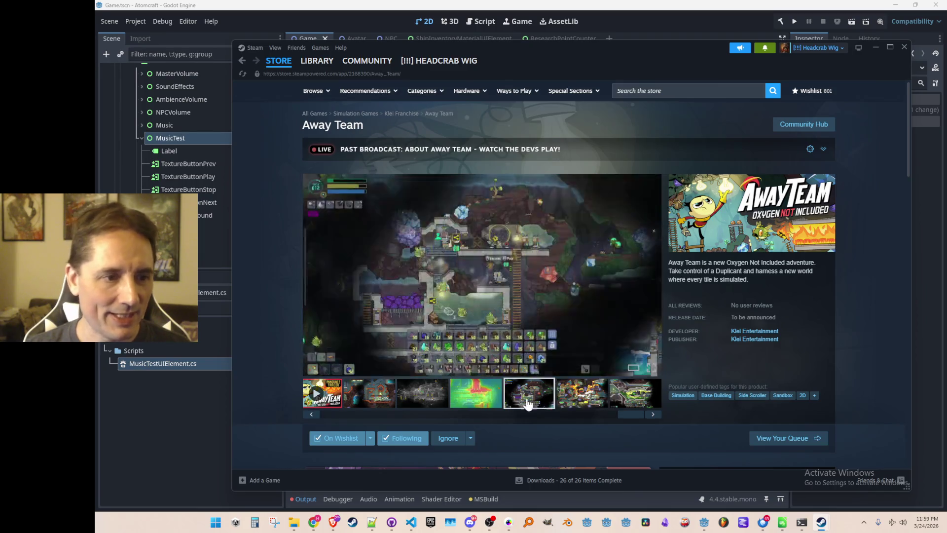
Step: Play the trailer, skip ahead to about 0:51, and watch it fullscreen
left_click(326, 397)
left_click(399, 355)
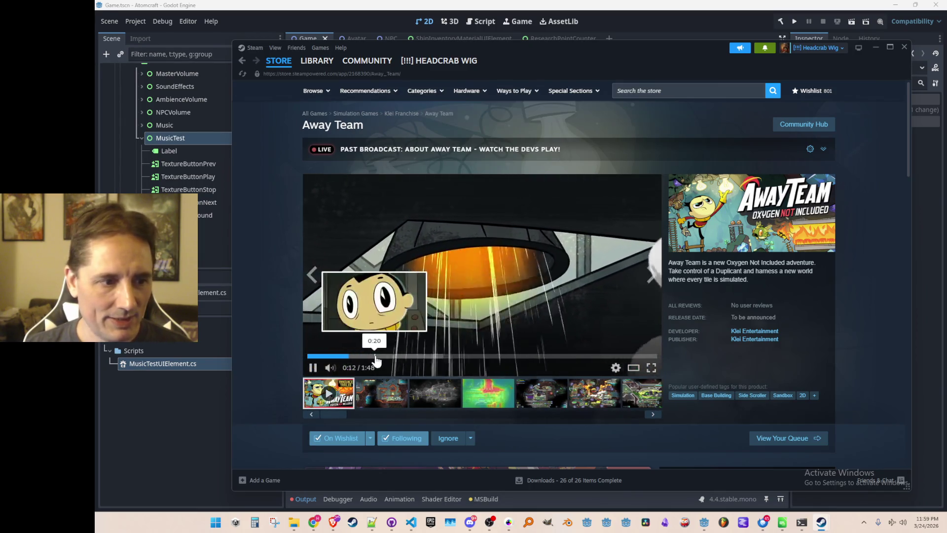
left_click(474, 356)
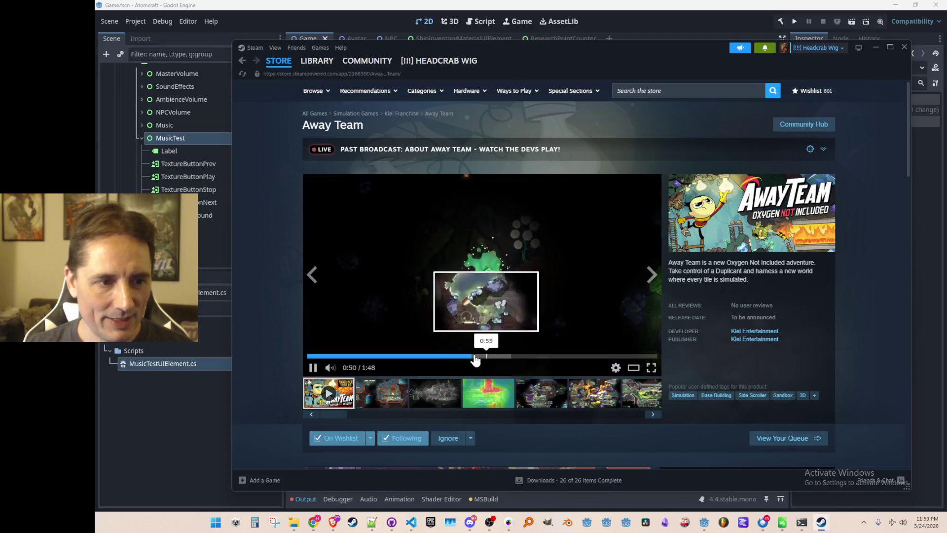
left_click(651, 367)
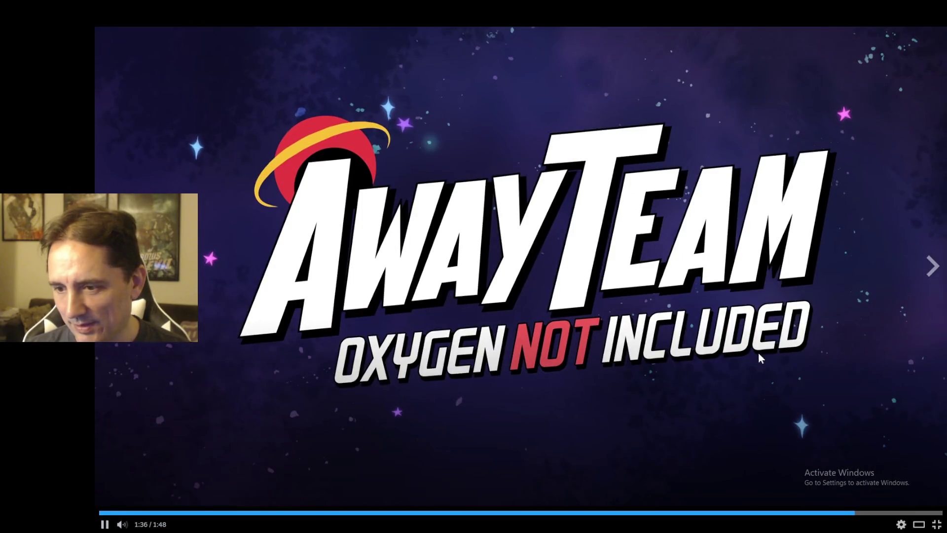
Step: Exit the fullscreen trailer, view a few more screenshots, go to the Library, and minimize Steam
key("Escape")
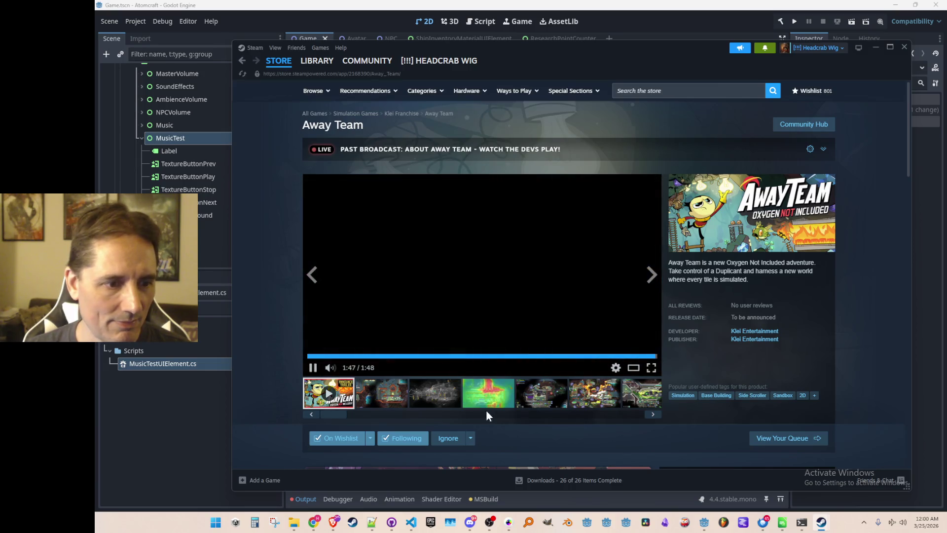
left_click(464, 399)
left_click(428, 401)
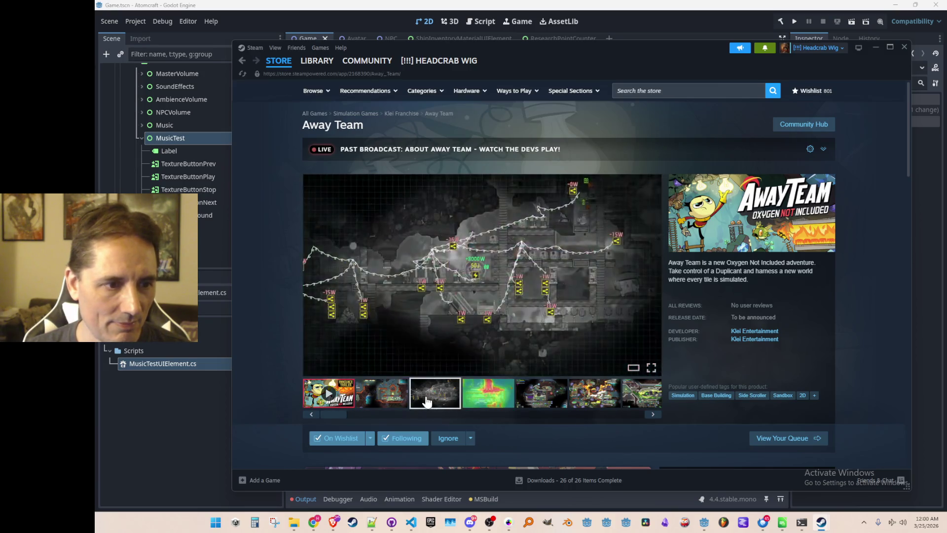
left_click(390, 405)
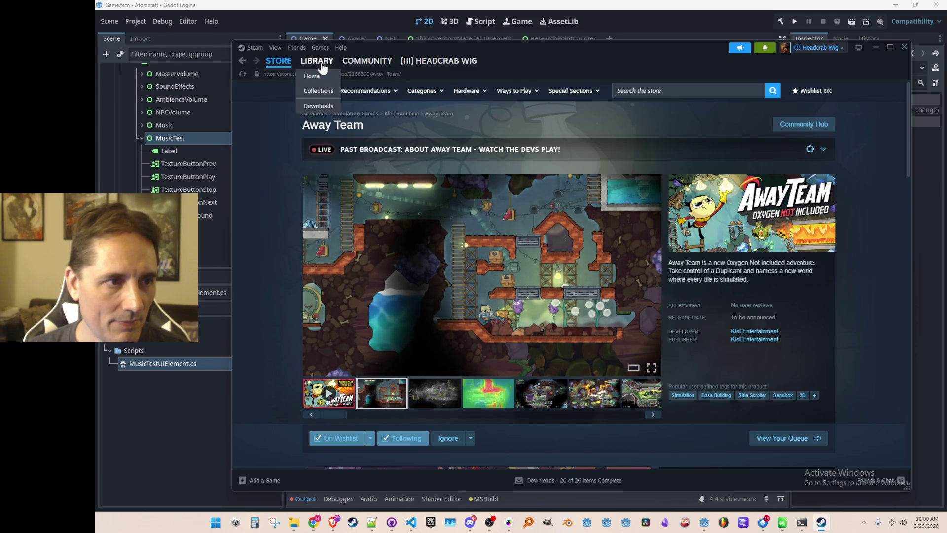
left_click(317, 60)
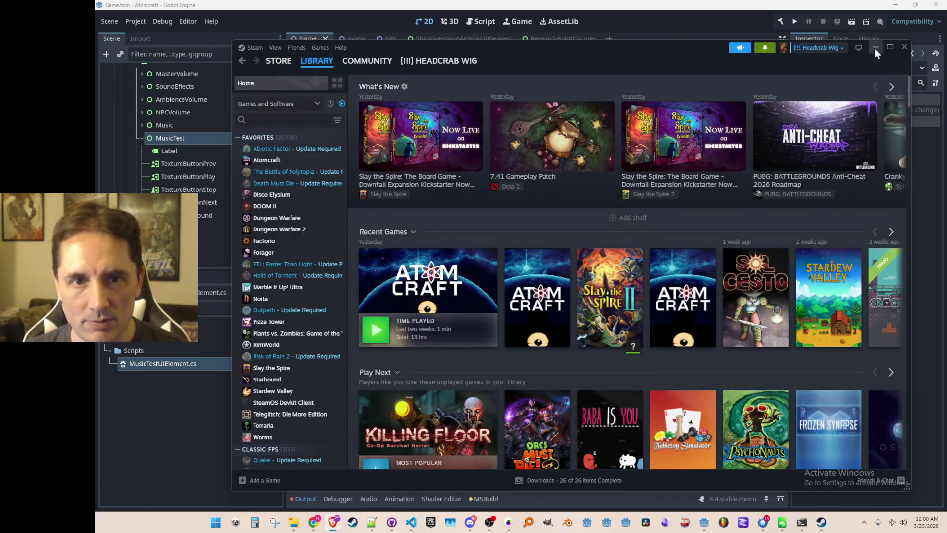
left_click(876, 49)
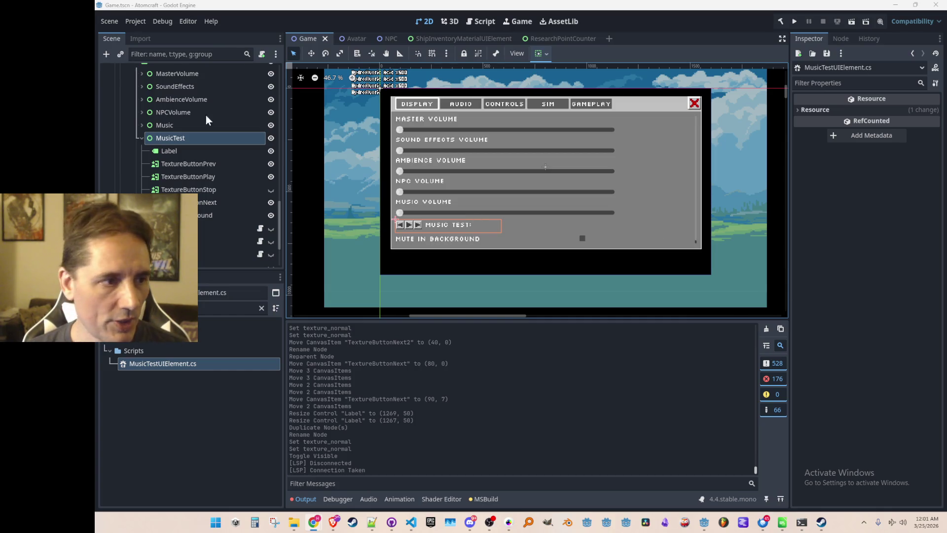
Step: Set the MusicTest node's Layout Custom Minimum Size height to 80 px
double_click(161, 137)
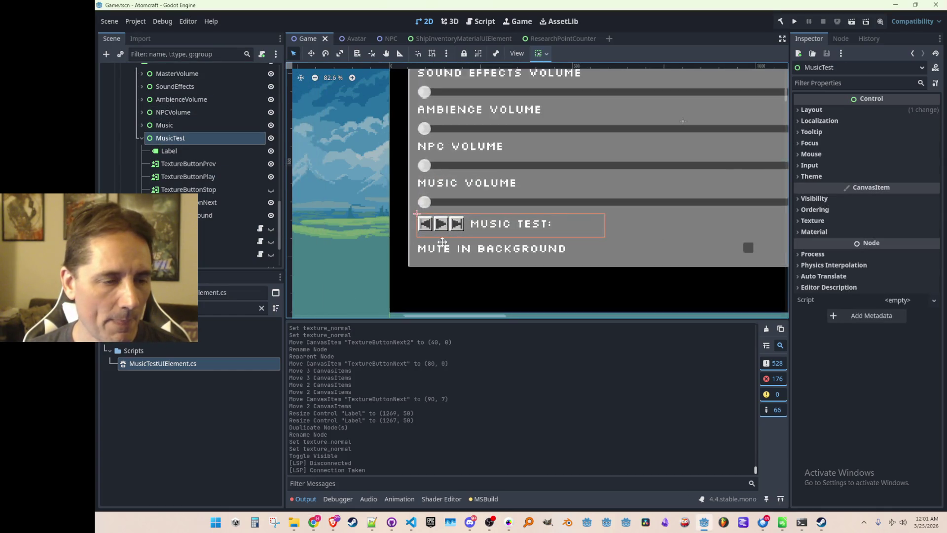
scroll(446, 243, "up", 1)
scroll(403, 214, "down", 5)
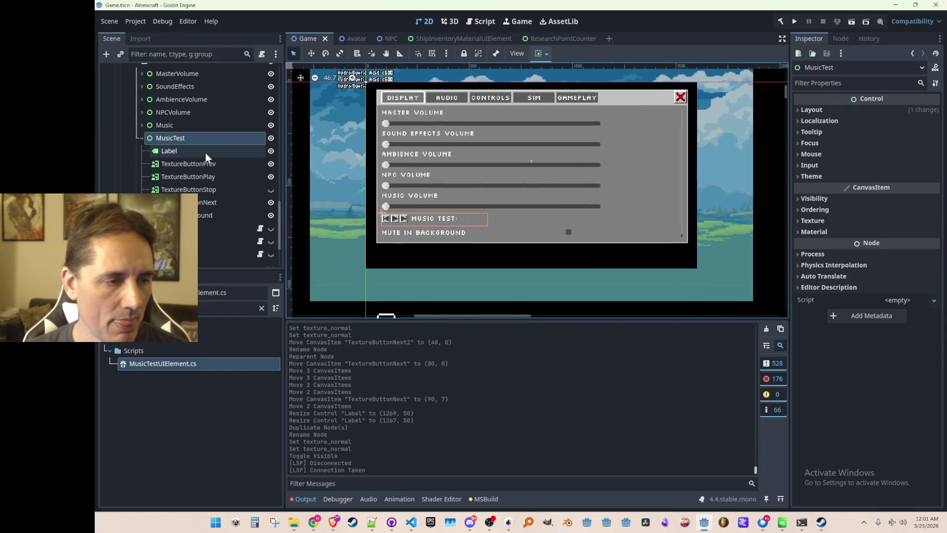
left_click(818, 110)
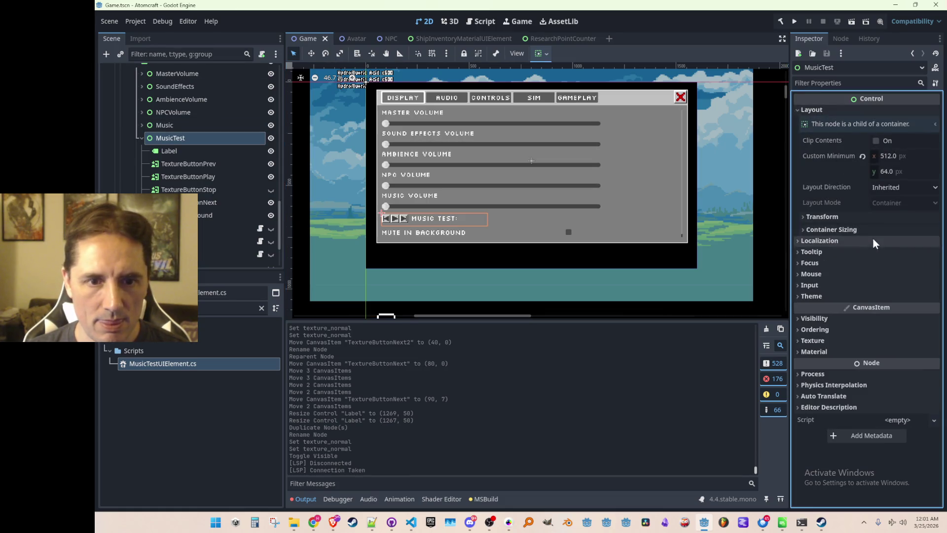
left_click(894, 170)
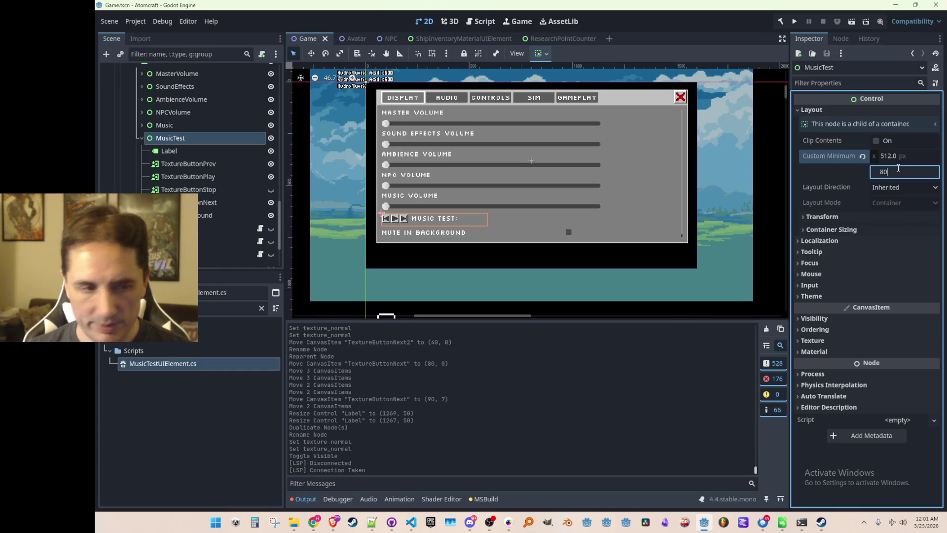
key("Return")
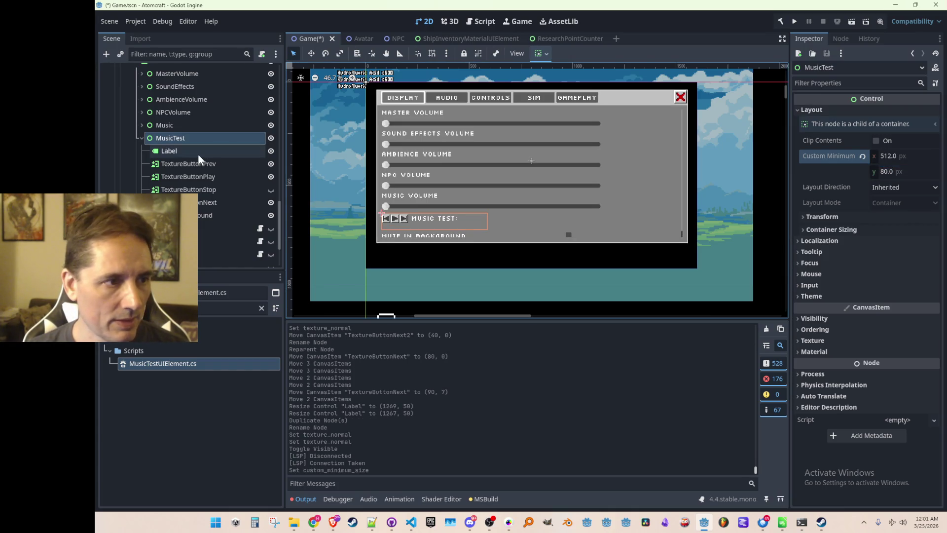
Step: Select the Label and TextureButtons in MusicTest and move them down about 14 px
left_click(170, 151)
left_click(209, 202, "shift")
left_click(311, 53)
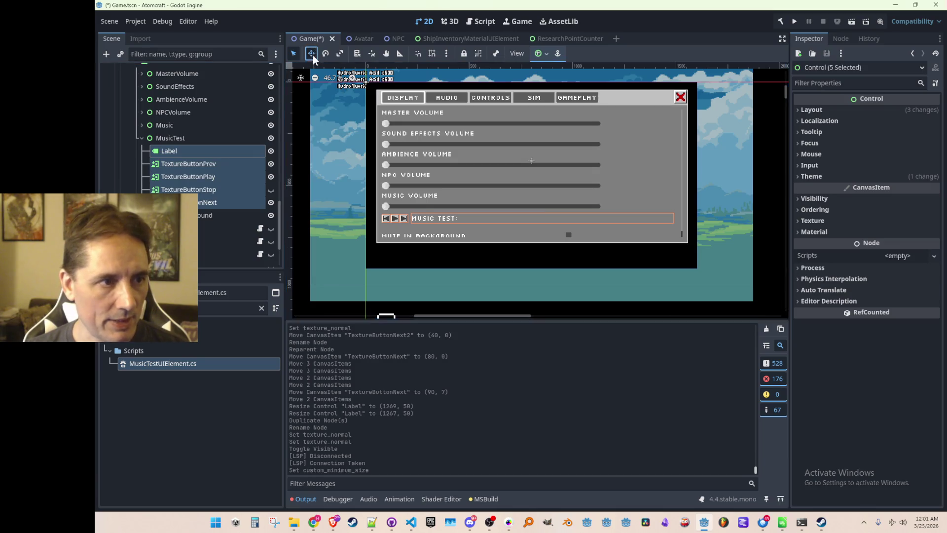
scroll(405, 241, "up", 5)
left_click_drag(424, 205, 424, 212)
scroll(424, 212, "down", 4)
Step: Check the MusicTest and Music volume rows, then return to Select mode and clear the selection
left_click(170, 138)
scroll(398, 229, "down", 3)
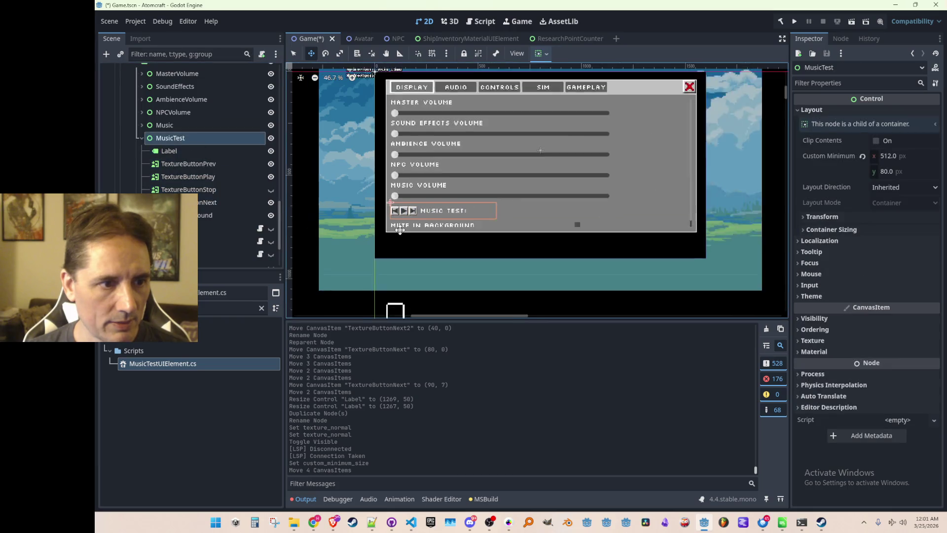
left_click(180, 127)
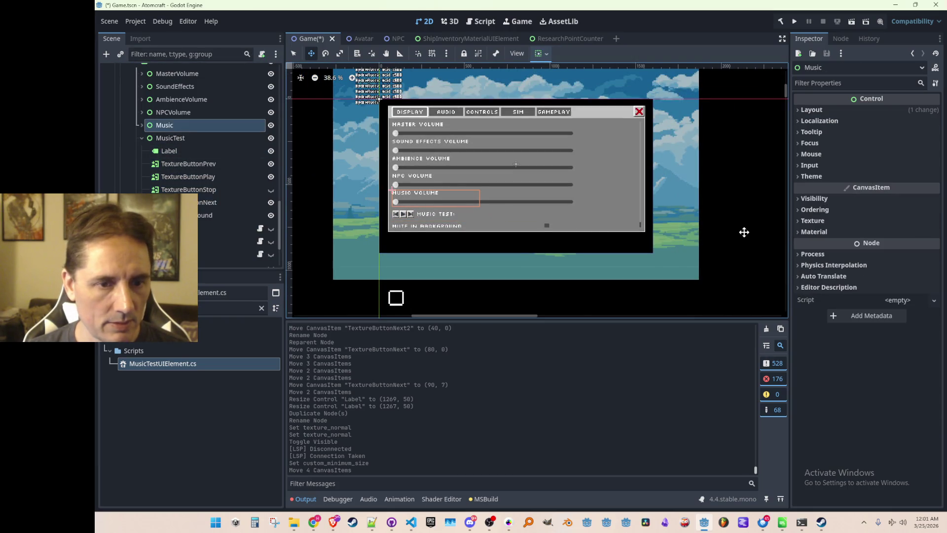
key("q")
left_click(744, 228)
scroll(568, 241, "up", 3)
scroll(555, 200, "down", 4)
scroll(555, 201, "up", 6)
scroll(509, 229, "down", 1)
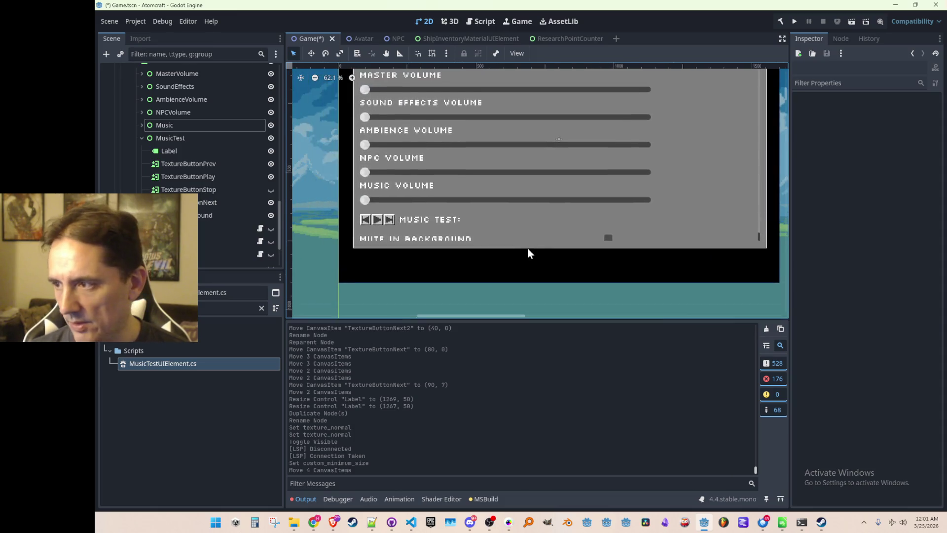